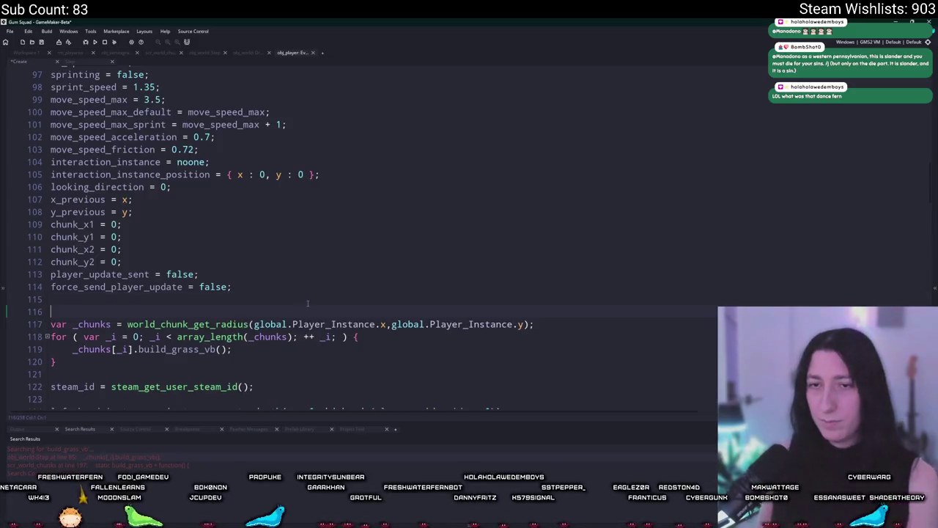
Step: Move the _chunks build_grass_vb loop into is_owner after global.Player_Instance = id and fix its indentation
key("ctrl+z")
key("ctrl+z")
key("ctrl+z")
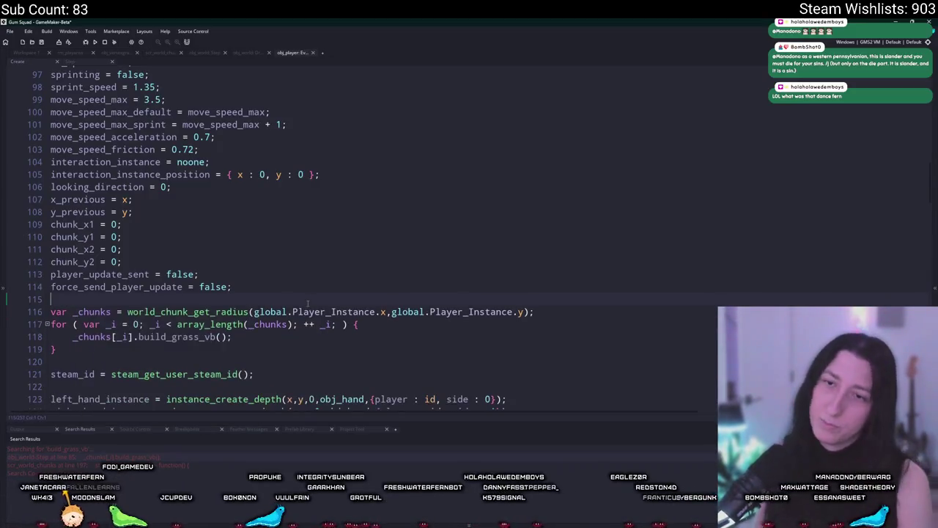
key("ctrl+z")
scroll(349, 239, "up", 5)
key("ctrl+v")
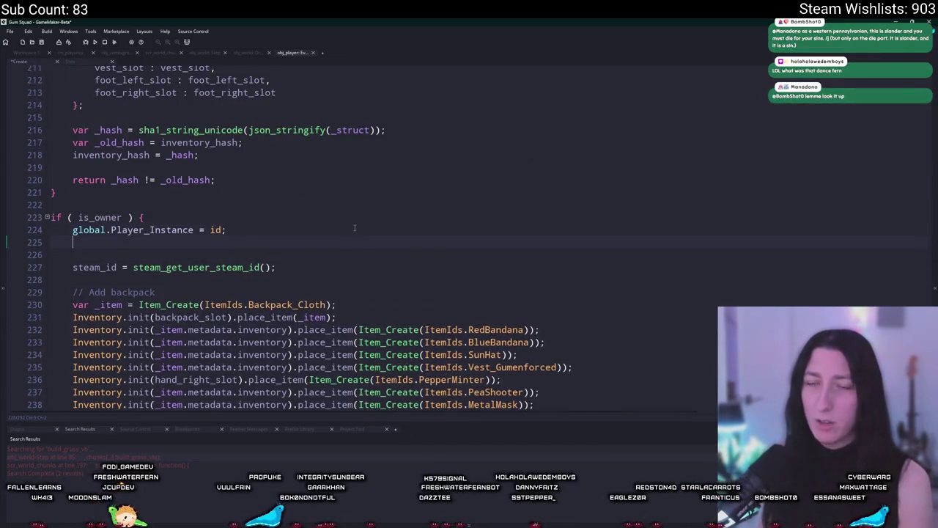
left_click_drag(100, 278, 95, 253)
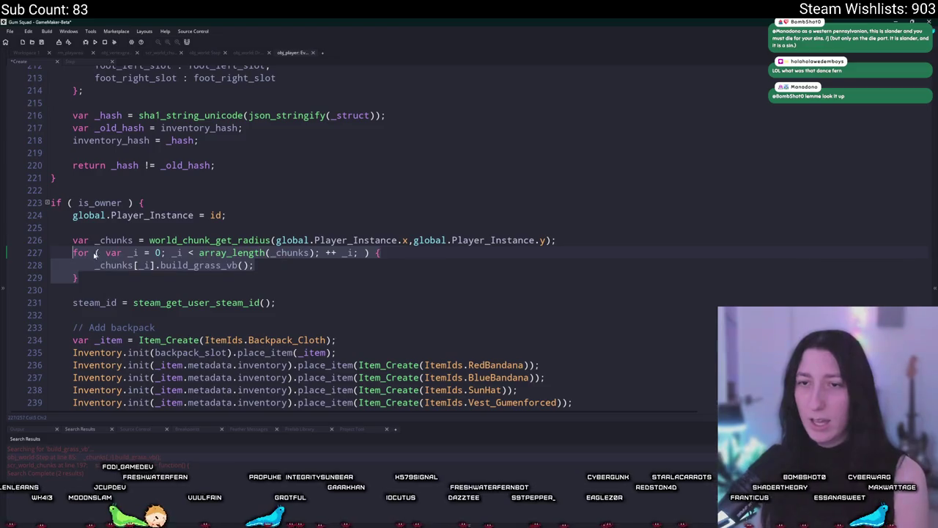
key("shift+Tab")
left_click(124, 234)
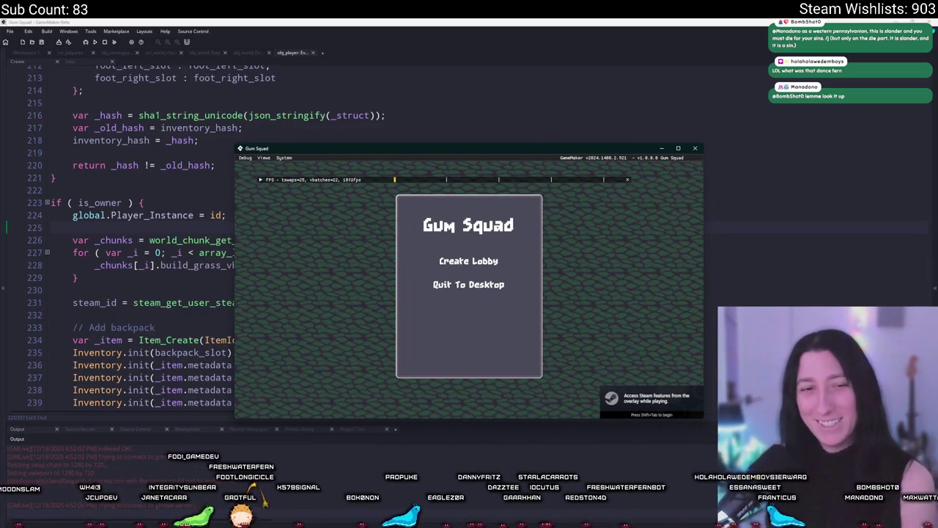
Step: Create a lobby in the test run, then abort the build_grass_vb variable-not-set error
left_click(495, 261)
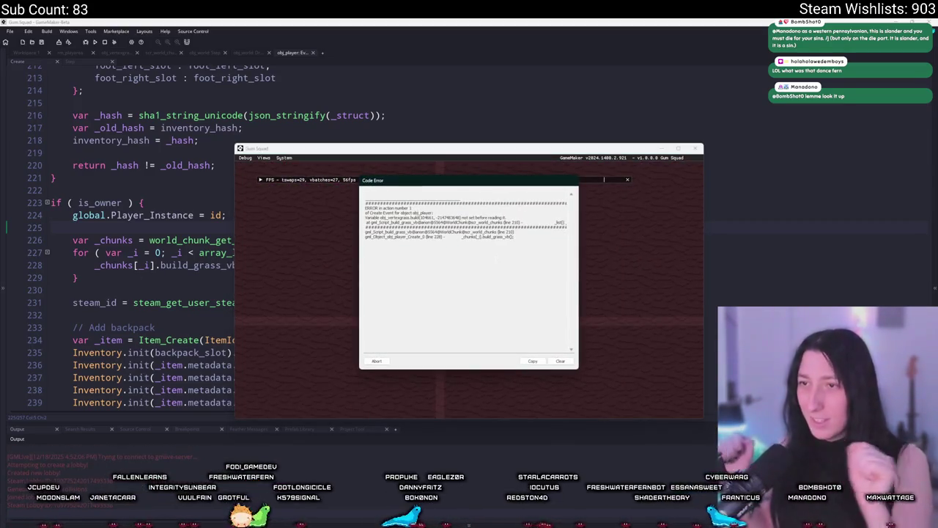
left_click(376, 361)
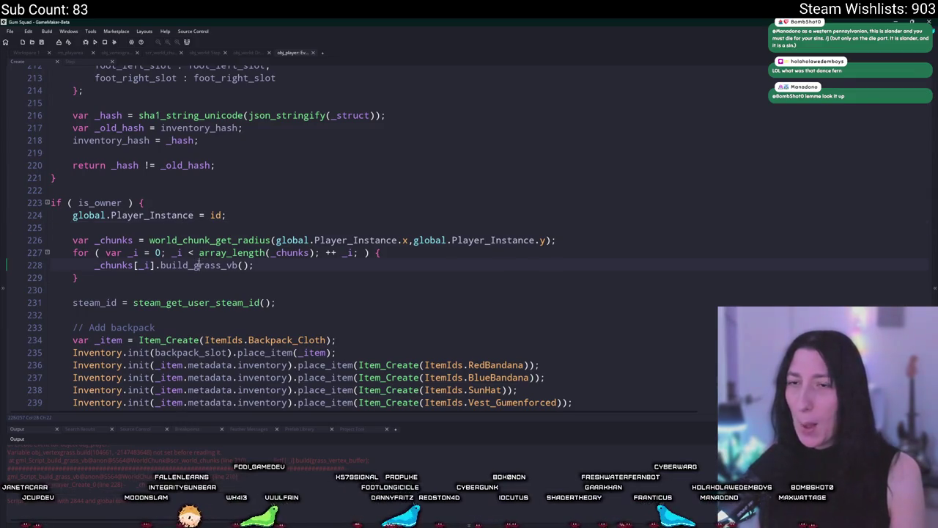
Step: Jump to build_grass_vb's definition in scr_world_chunks and open obj_vertexgrass from line 208
left_click(238, 265)
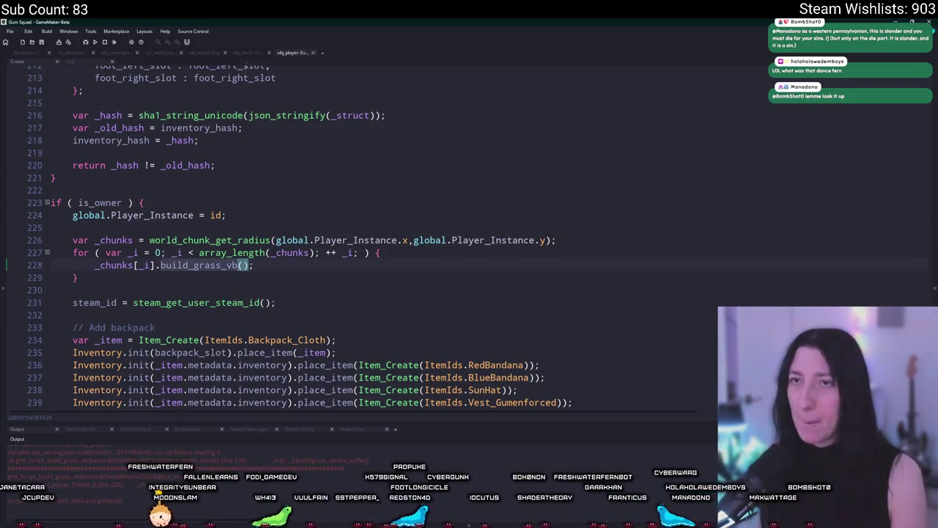
left_click(182, 51)
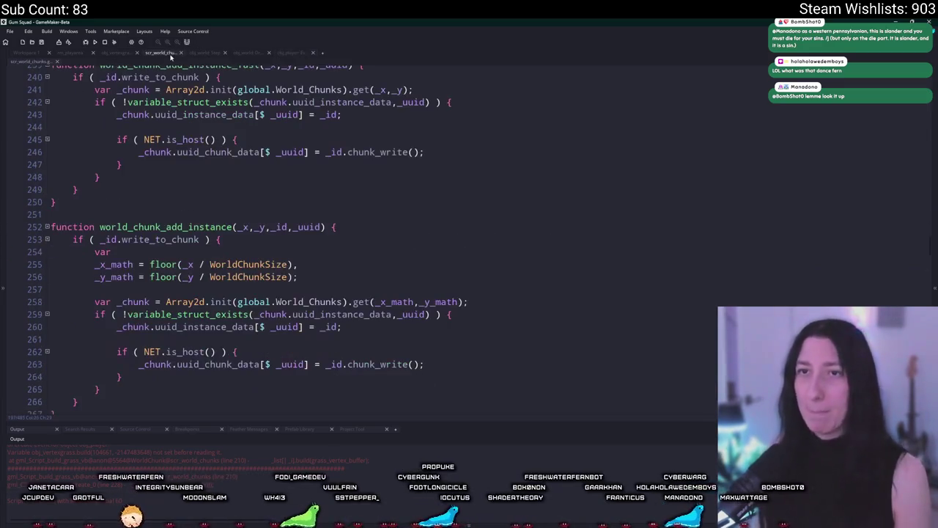
key("F12")
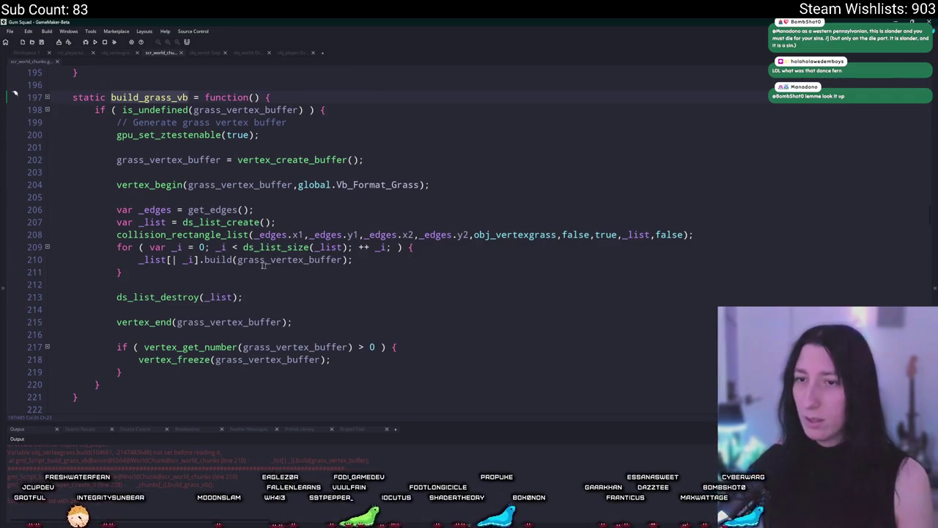
left_click(235, 259)
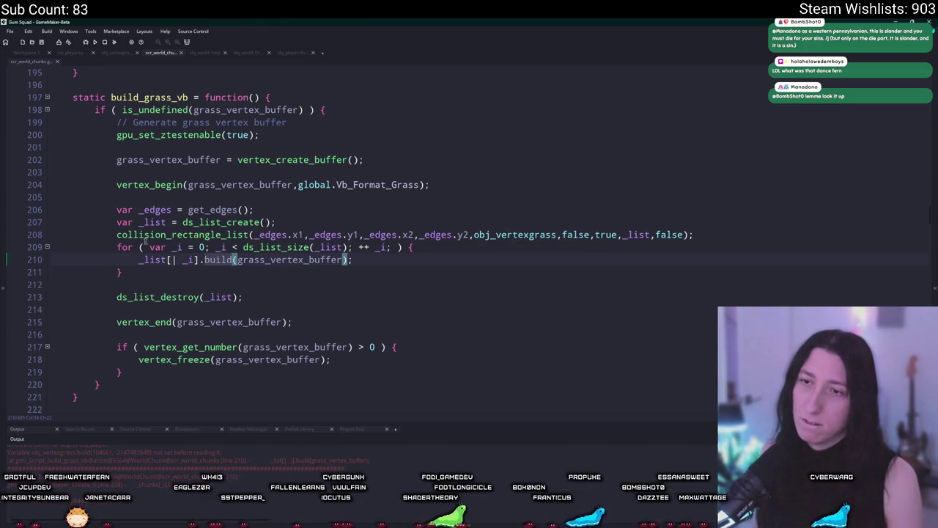
middle_click(495, 241)
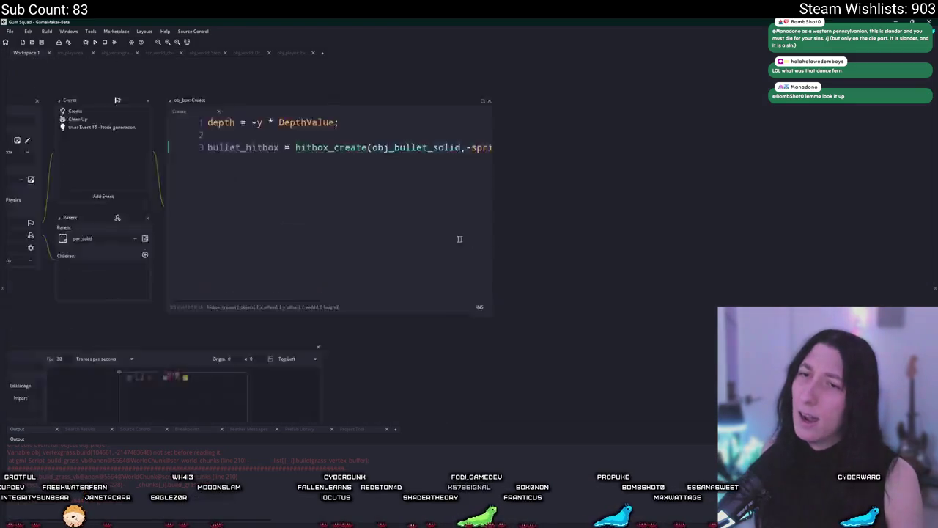
Step: Open obj_vertexgrass's Create event and scroll through its build function and CUSTOMIZE HERE variables
double_click(185, 103)
scroll(330, 235, "down", 5)
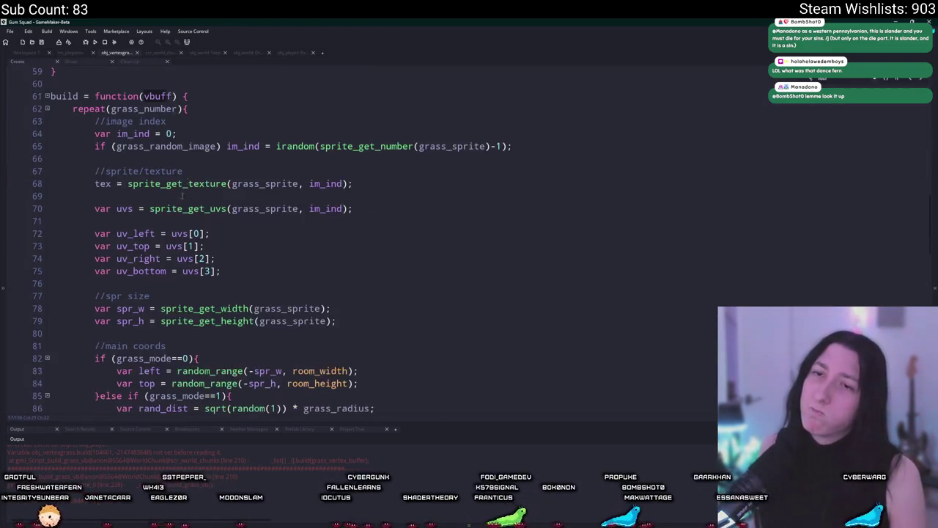
scroll(182, 275, "down", 15)
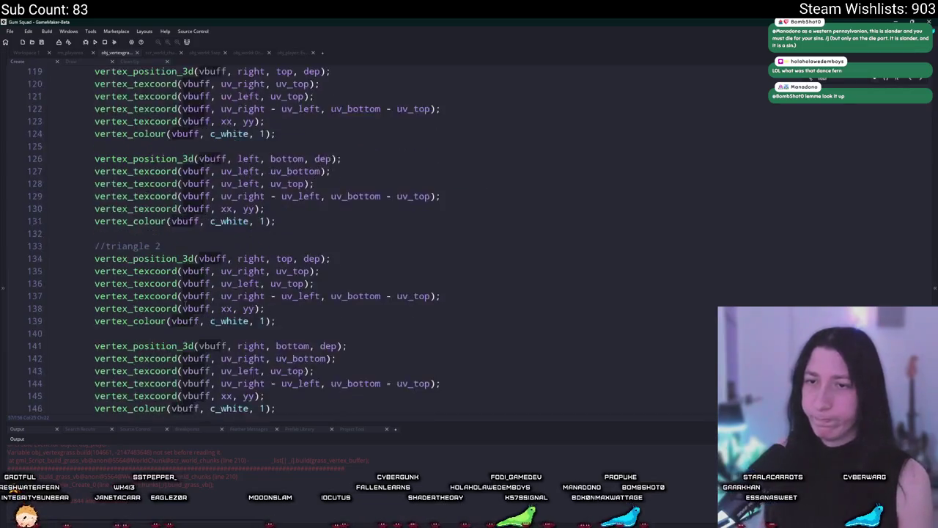
scroll(182, 275, "up", 2)
left_click(182, 275)
scroll(182, 275, "down", 3)
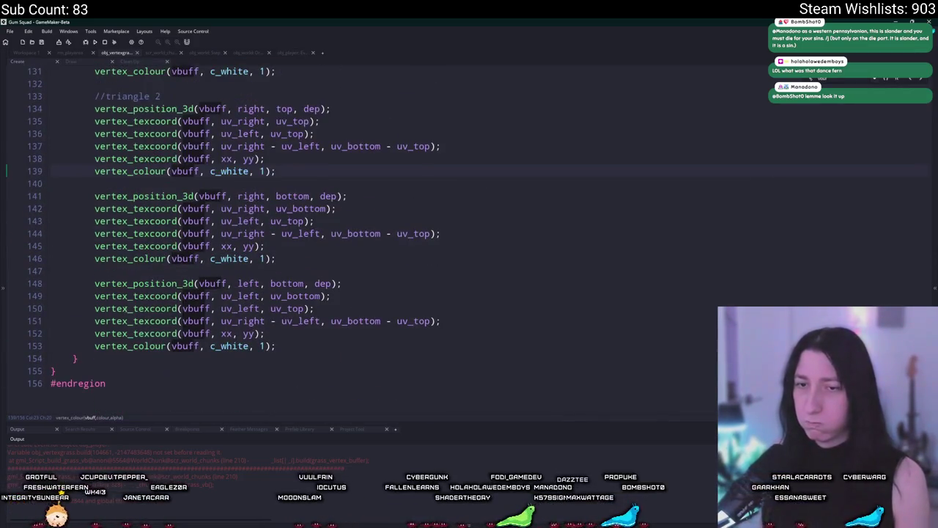
scroll(915, 178, "up", 20)
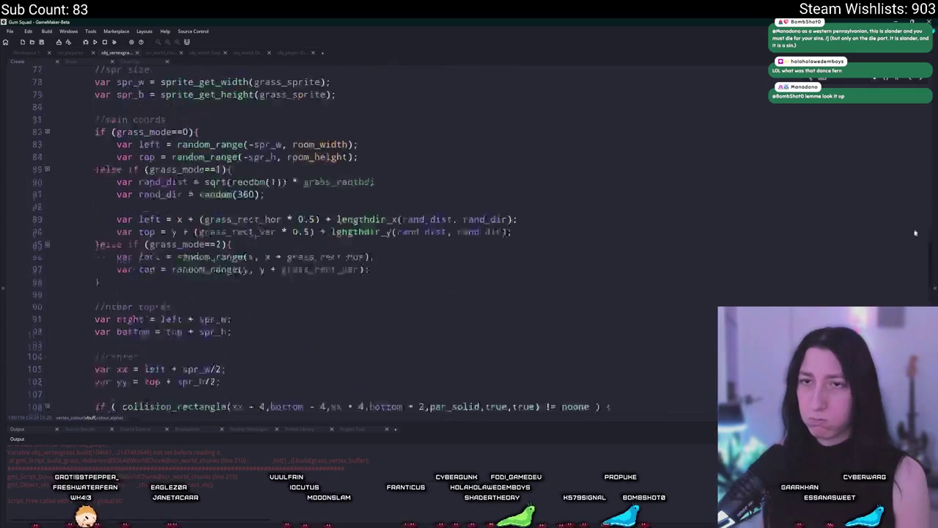
scroll(915, 178, "up", 3)
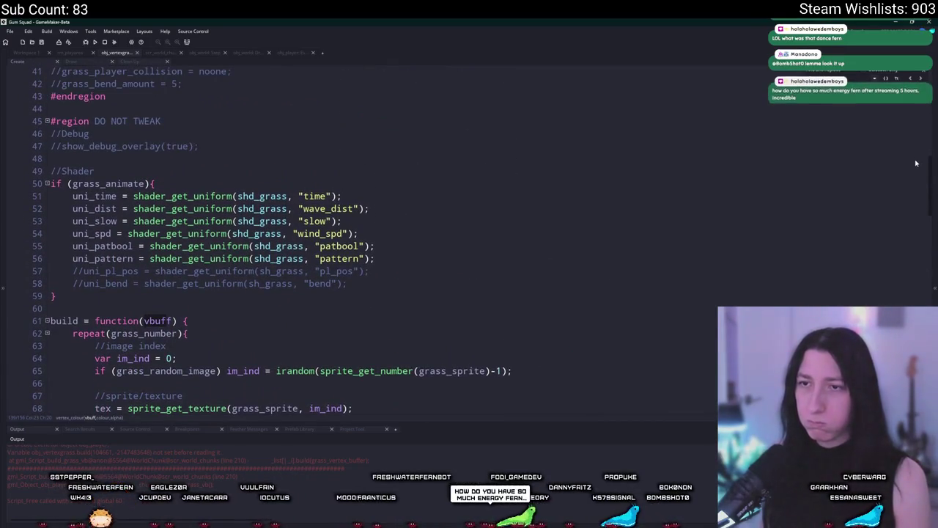
scroll(915, 147, "up", 4)
scroll(915, 135, "up", 9)
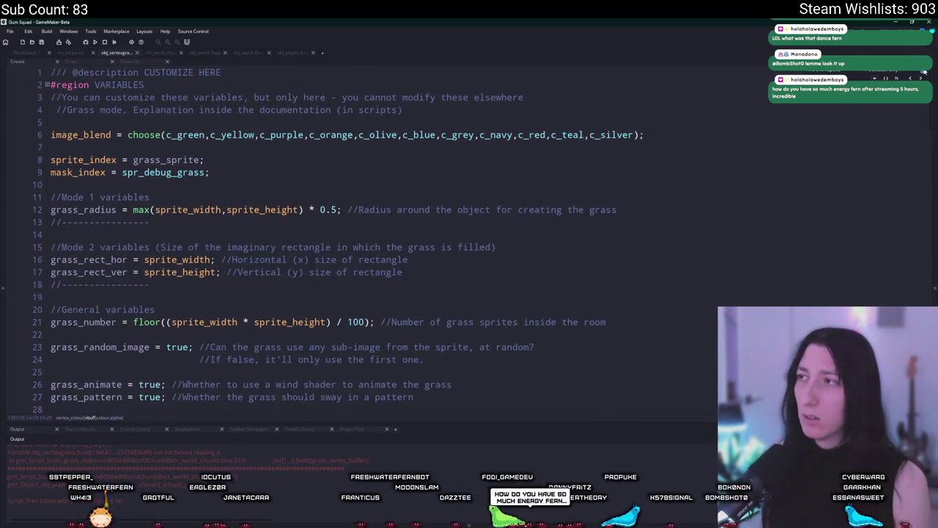
Step: Switch back to the scr_world_chunks tab showing build_grass_vb
left_click(165, 53)
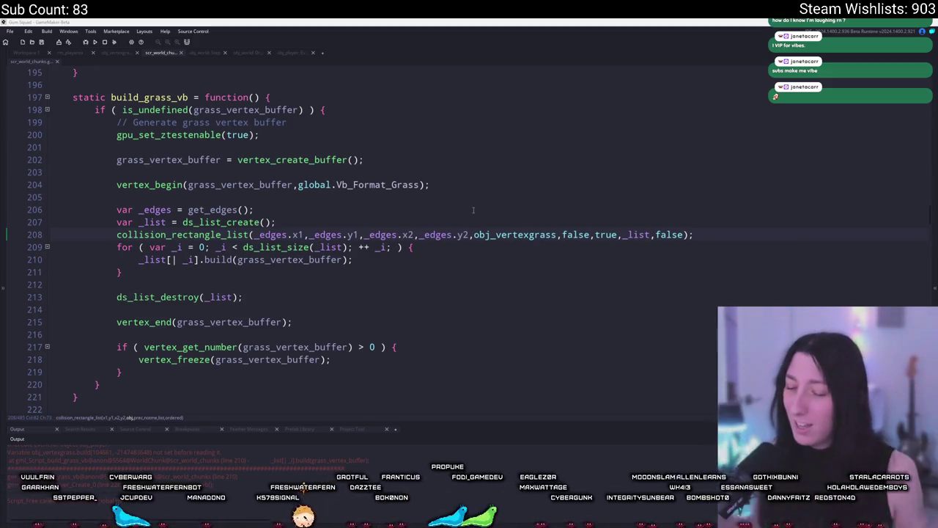
Step: Review build_grass_vb's collision_rectangle_list loop calling build on each obj_vertexgrass instance
left_click(472, 260)
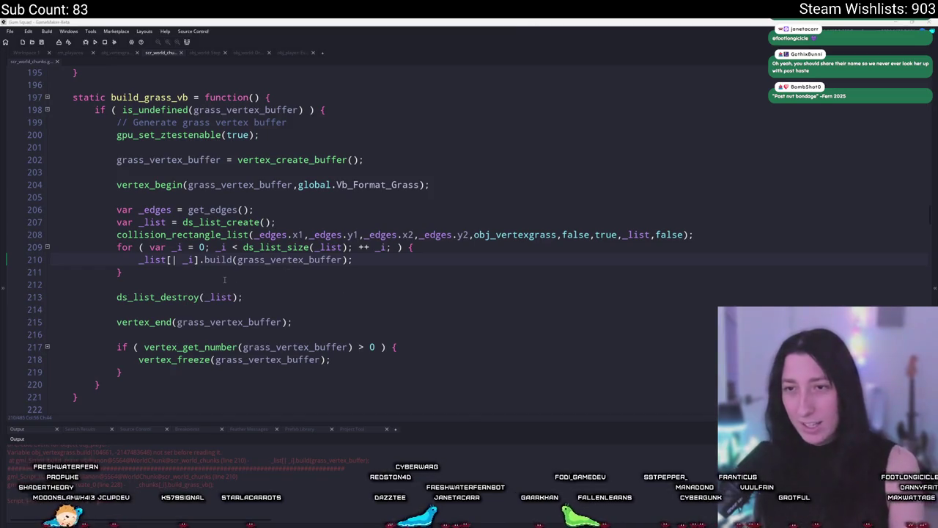
double_click(220, 259)
scroll(277, 291, "up", 2)
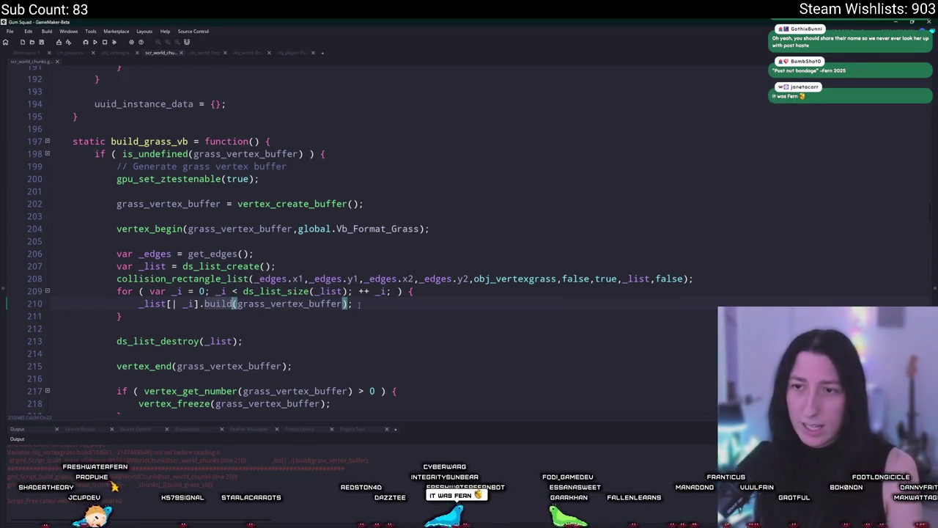
double_click(514, 278)
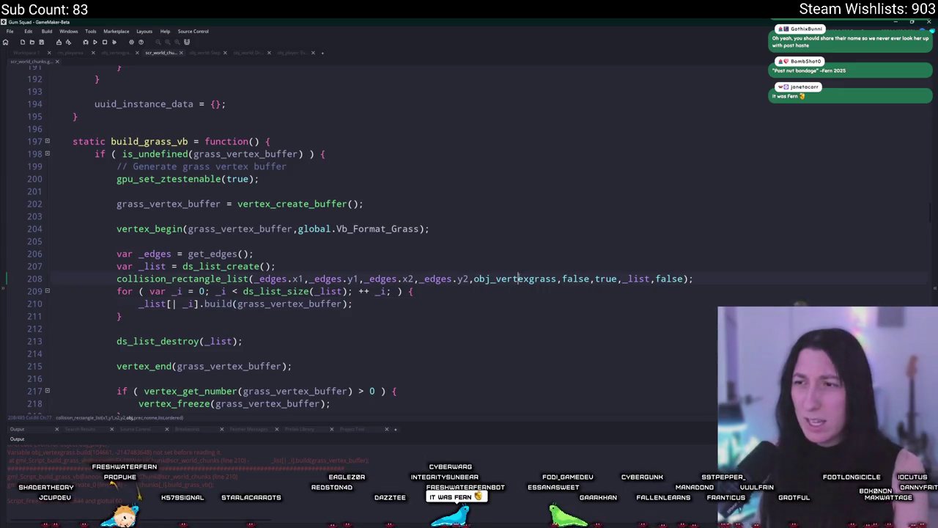
right_click(413, 193)
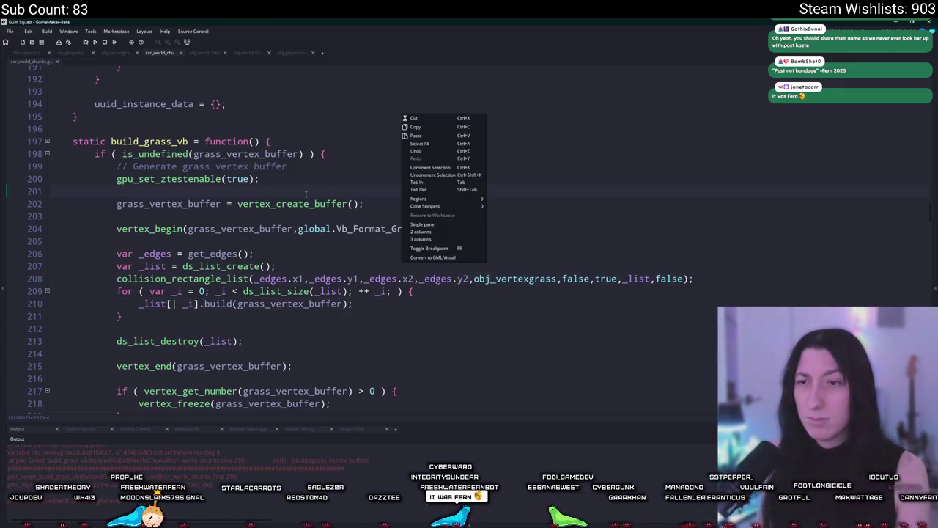
key("Escape")
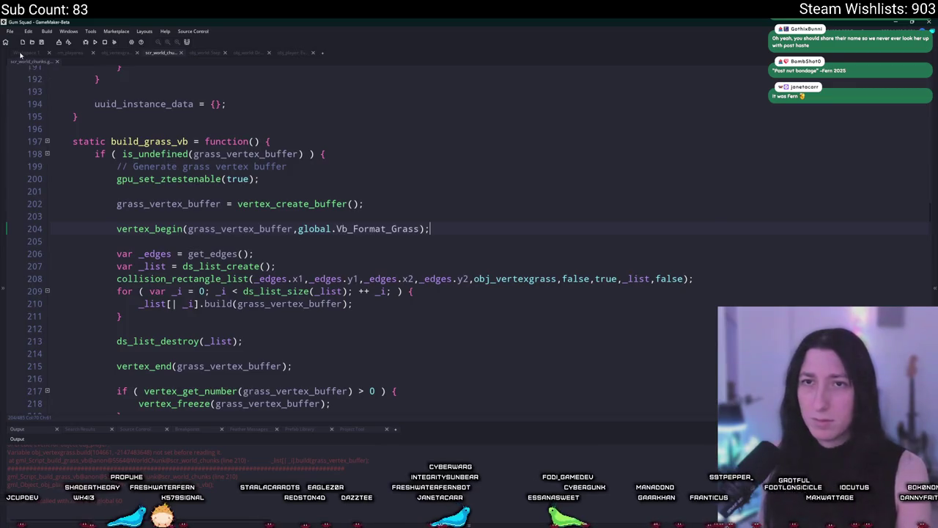
left_click(20, 54)
Step: Delete the nearby-chunk grass-building loop from obj_player's Create event
scroll(220, 330, "up", 15)
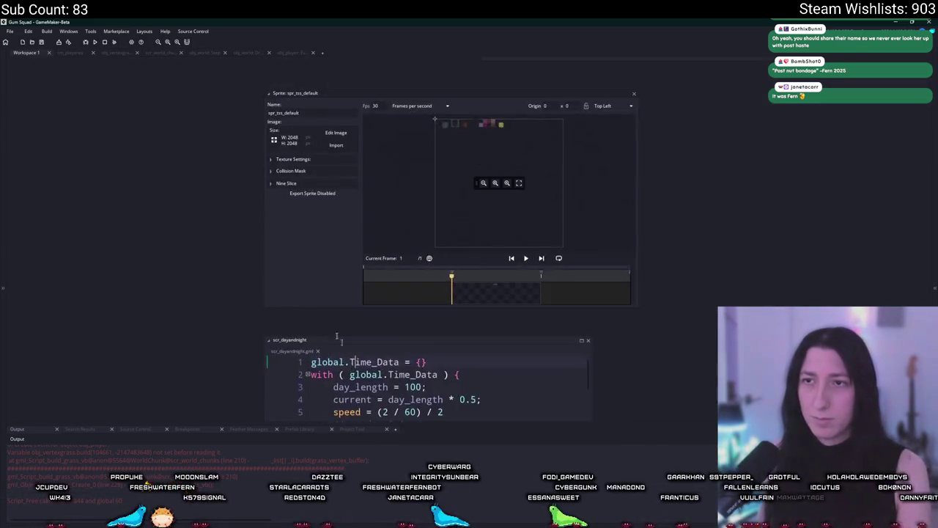
key("ctrl+t")
type("obj_pla")
key("Return")
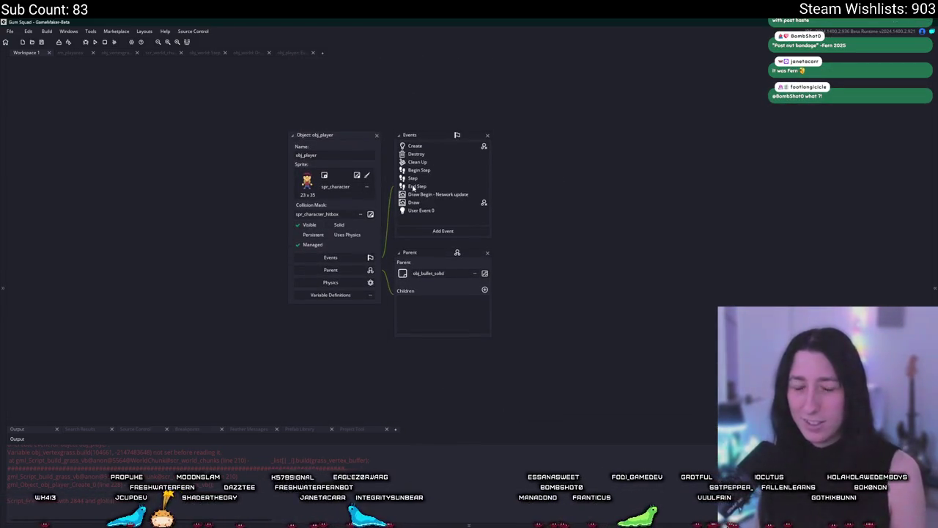
double_click(446, 150)
scroll(328, 248, "down", 3)
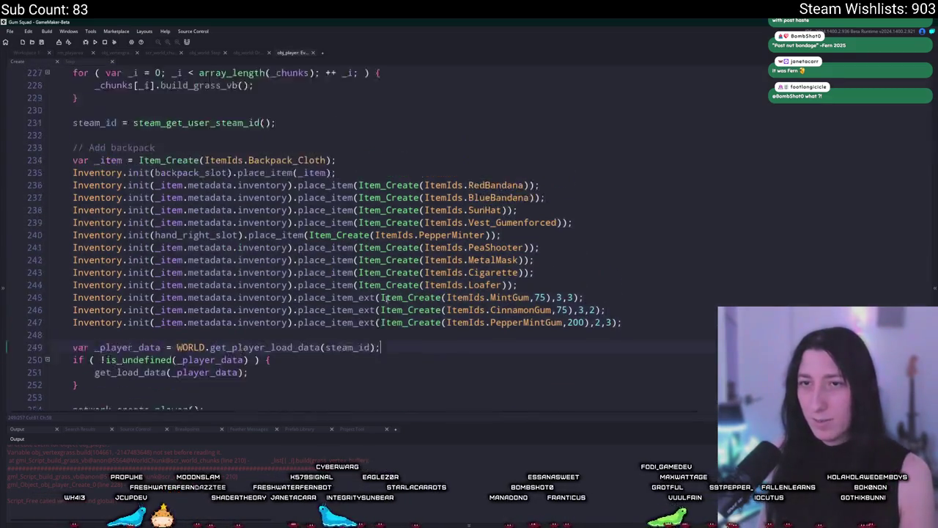
scroll(328, 248, "up", 3)
left_click_drag(208, 211, 71, 178)
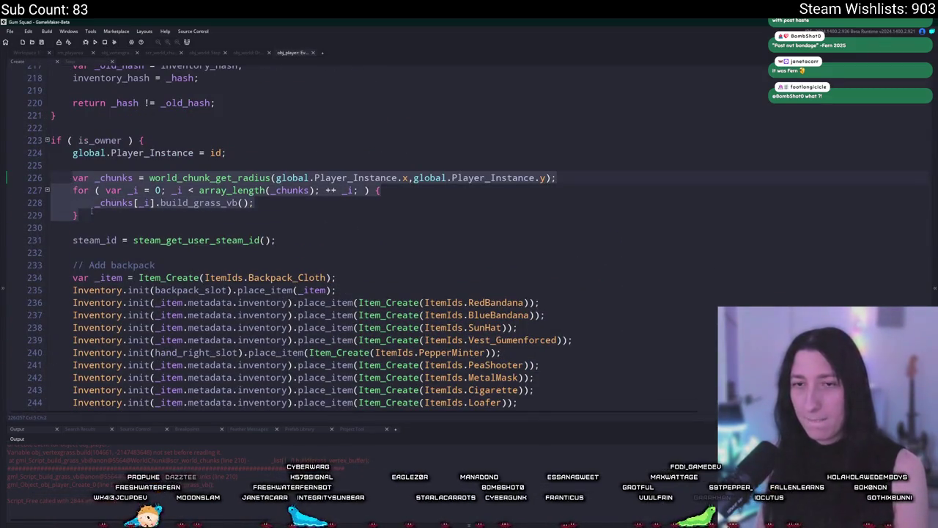
key("BackSpace")
key("BackSpace")
key("BackSpace")
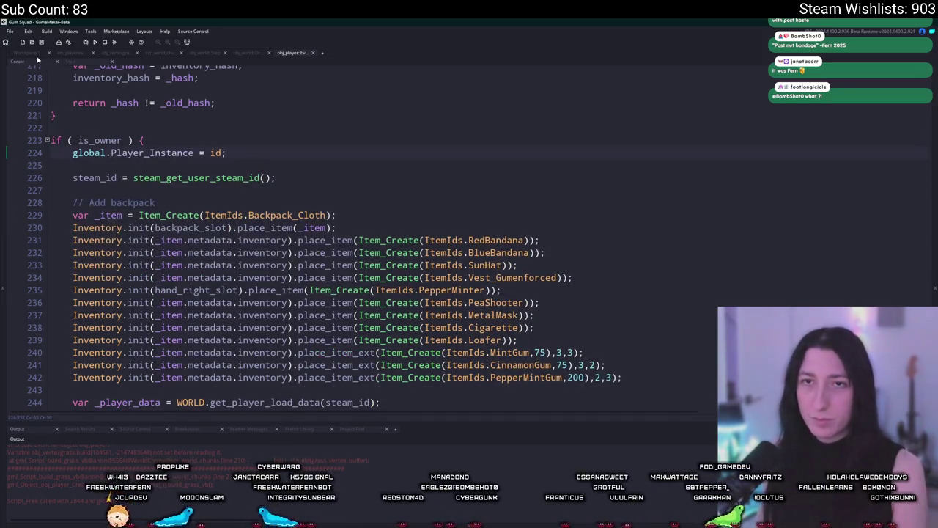
Step: Open obj_player's Step event and find the grass rebuild loop after the audio zones block
left_click(37, 60)
double_click(420, 178)
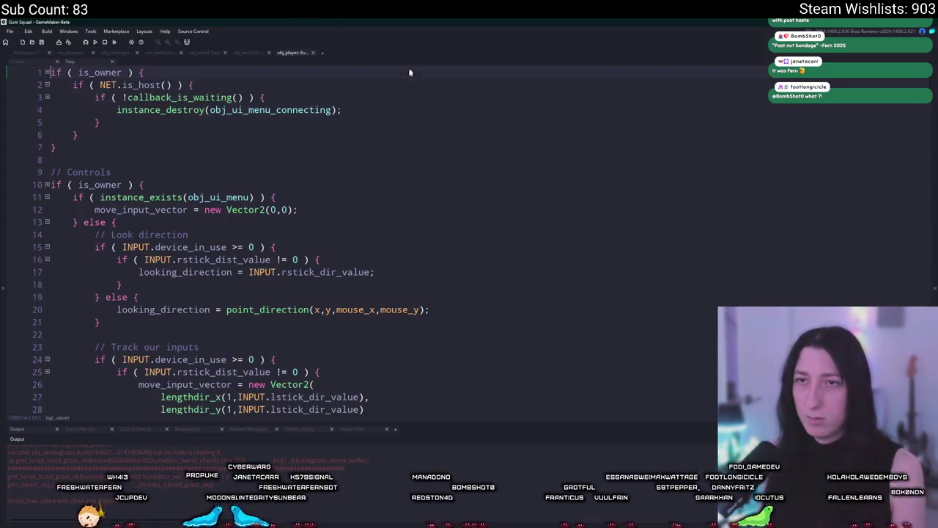
scroll(345, 265, "down", 20)
scroll(344, 265, "down", 20)
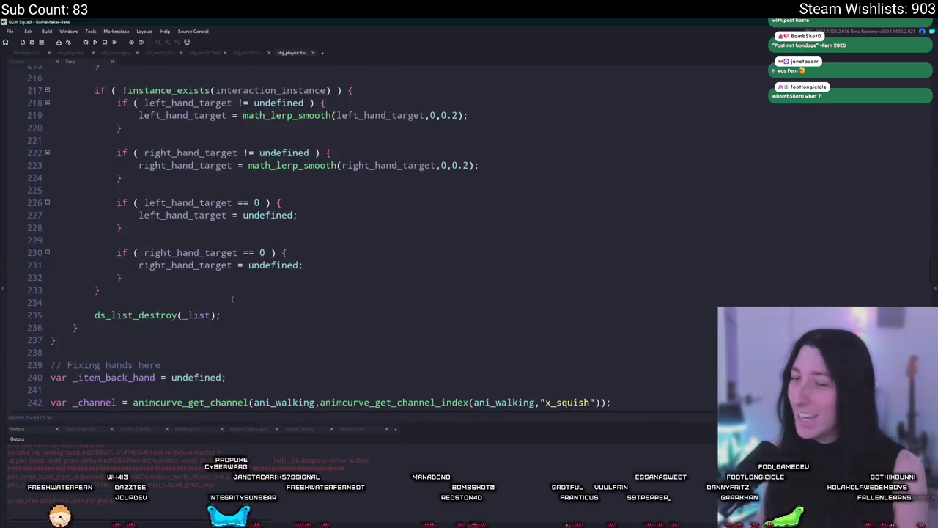
left_click(196, 316)
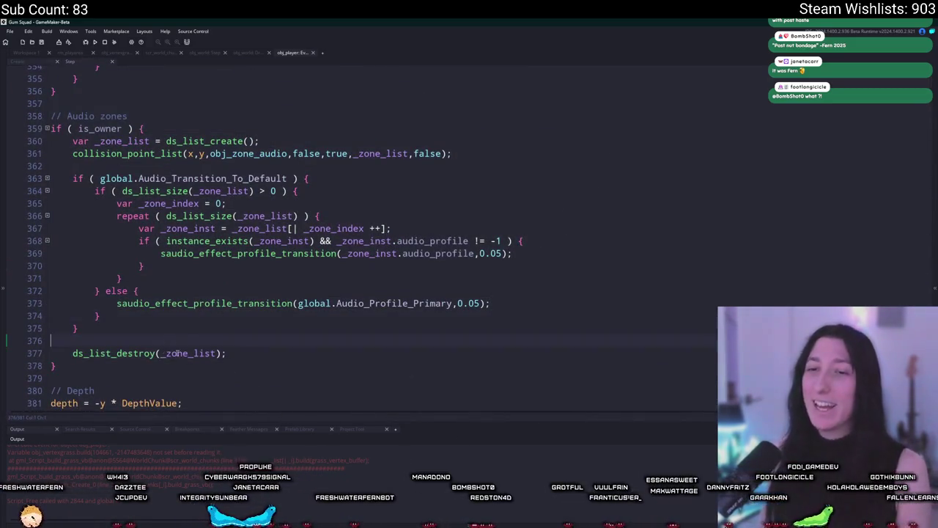
key("ctrl+z")
key("ctrl+z")
scroll(270, 324, "down", 2)
left_click(246, 267)
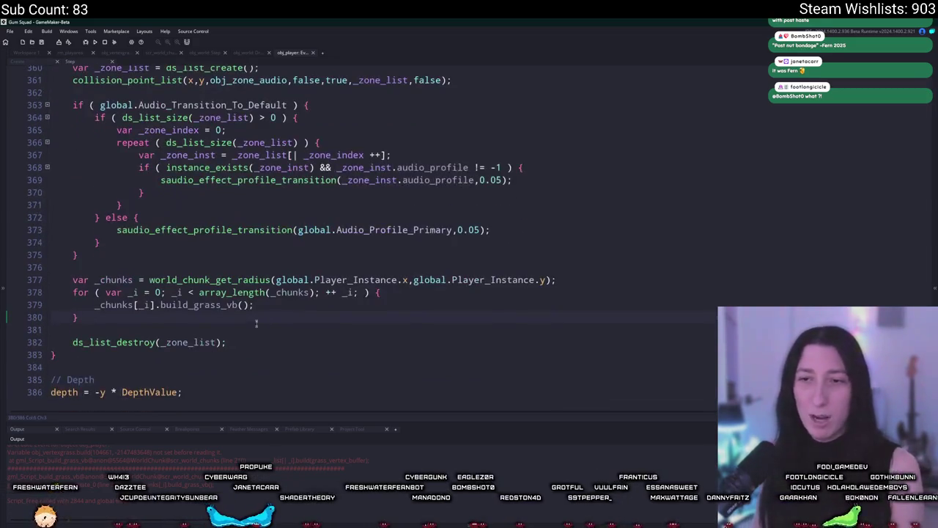
Step: Search the project for build_grass_vb and cut the _chunks loop out of the Step event
double_click(210, 304)
key("ctrl+f")
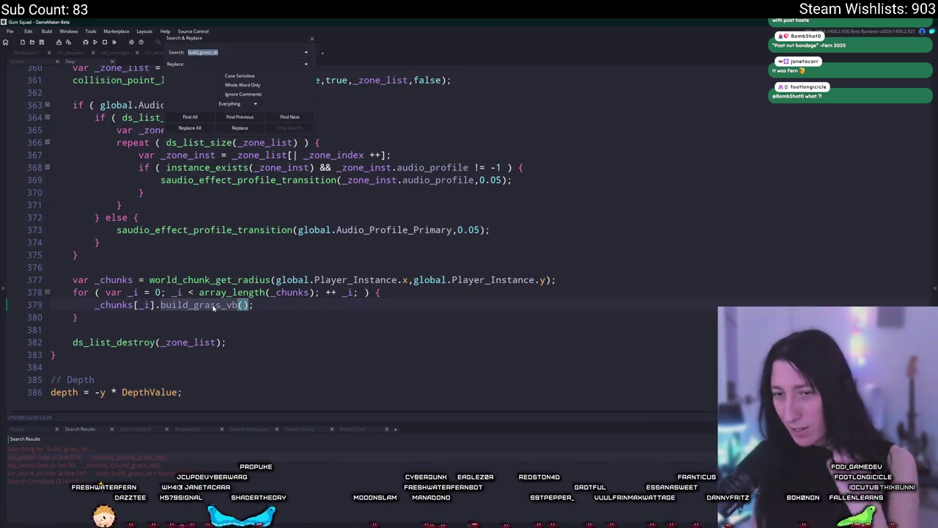
mouse_move(103, 317)
left_mouse_down()
mouse_move(51, 278)
mouse_move(78, 254)
left_mouse_up()
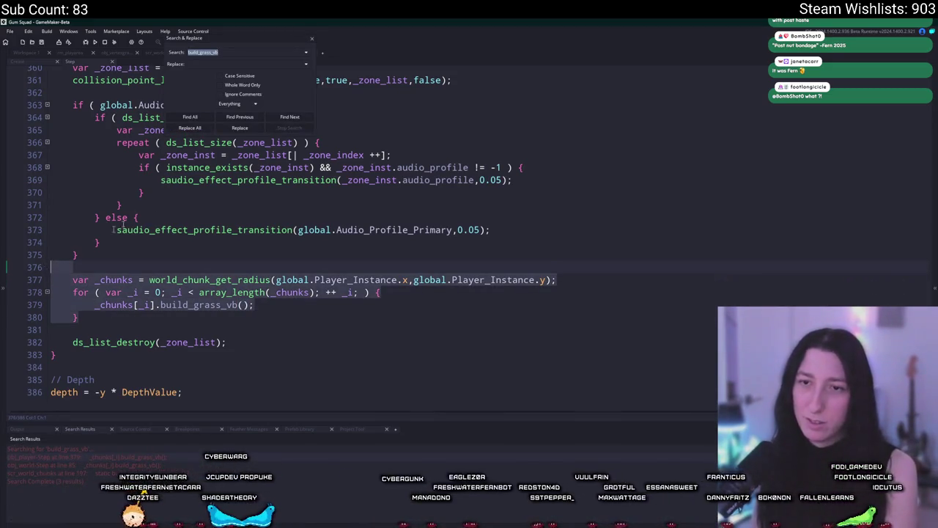
key("BackSpace")
left_click(313, 43)
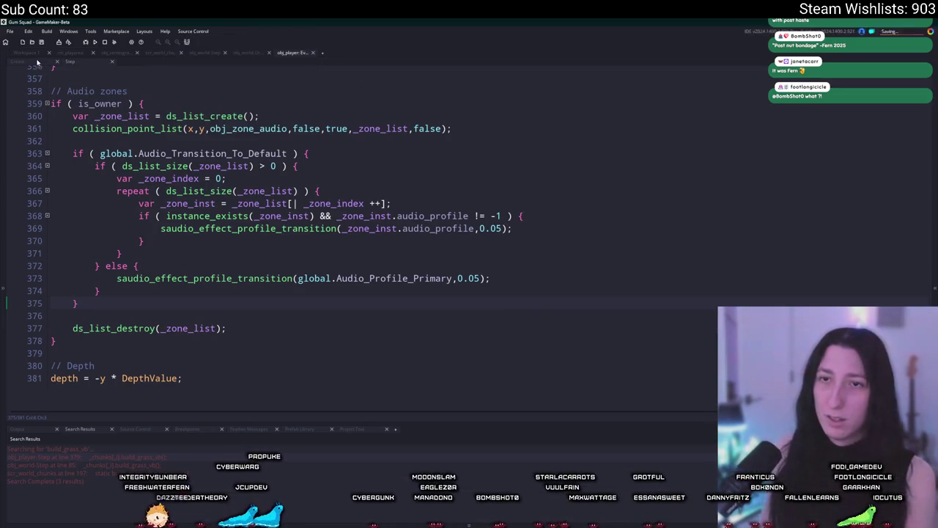
key("ctrl+w")
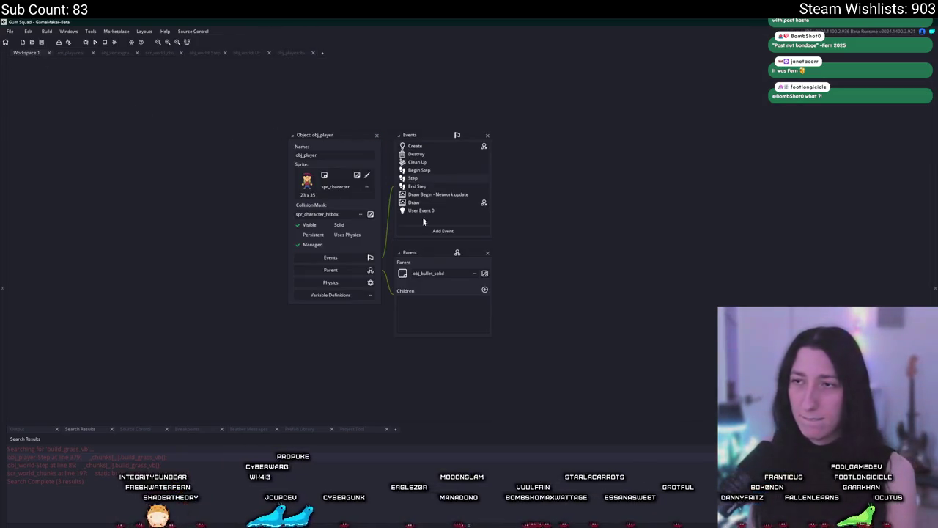
Step: Open obj_world's Step event from the build_grass_vb search results
double_click(168, 465)
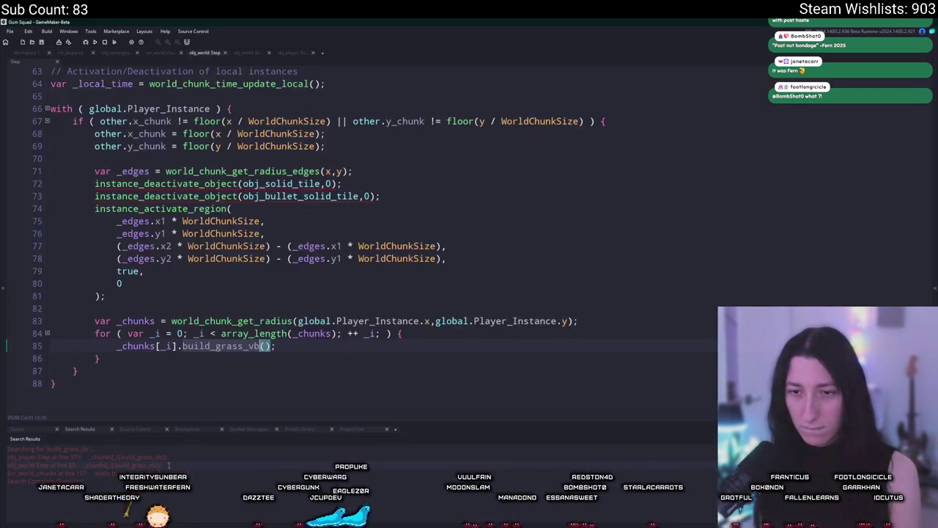
scroll(216, 365, "up", 1)
scroll(262, 149, "down", 1)
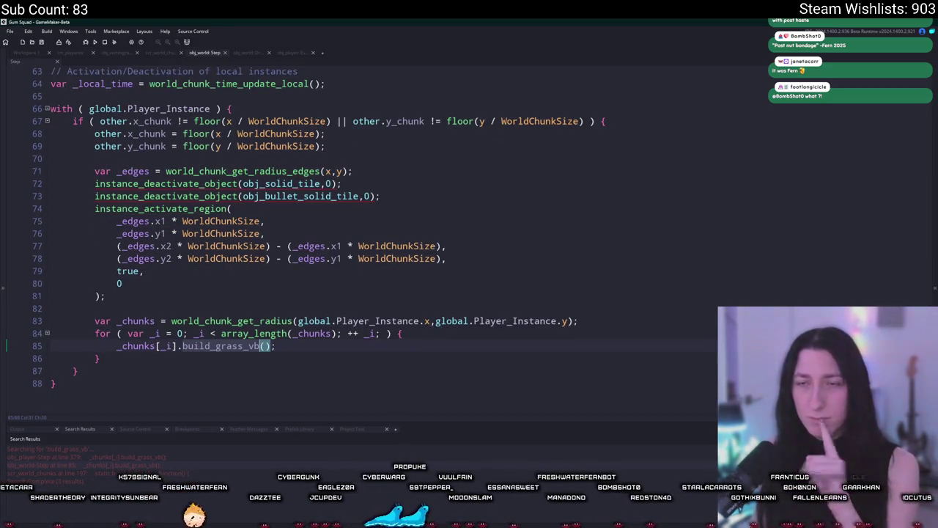
left_click_drag(126, 371, 95, 320)
key("ctrl+c")
scroll(150, 177, "up", 5)
scroll(150, 177, "up", 8)
scroll(170, 299, "up", 6)
scroll(126, 256, "down", 3)
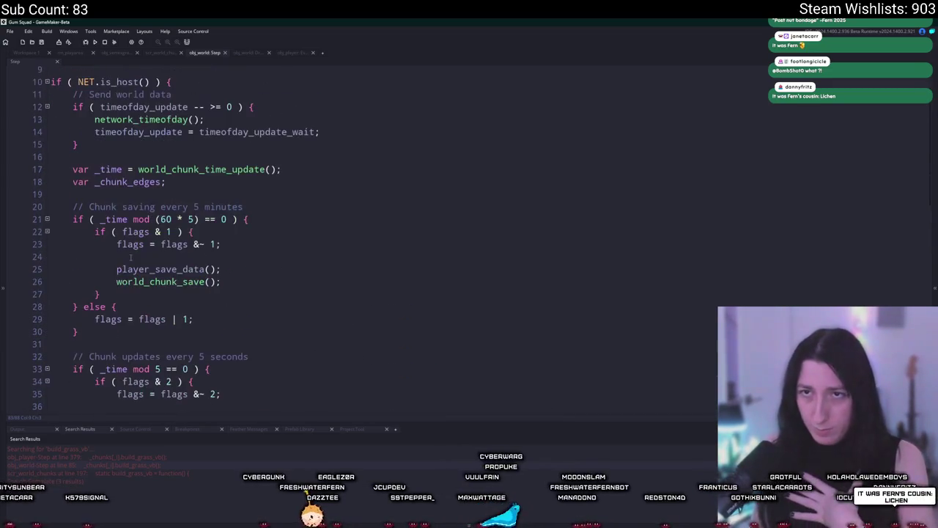
scroll(146, 305, "down", 1)
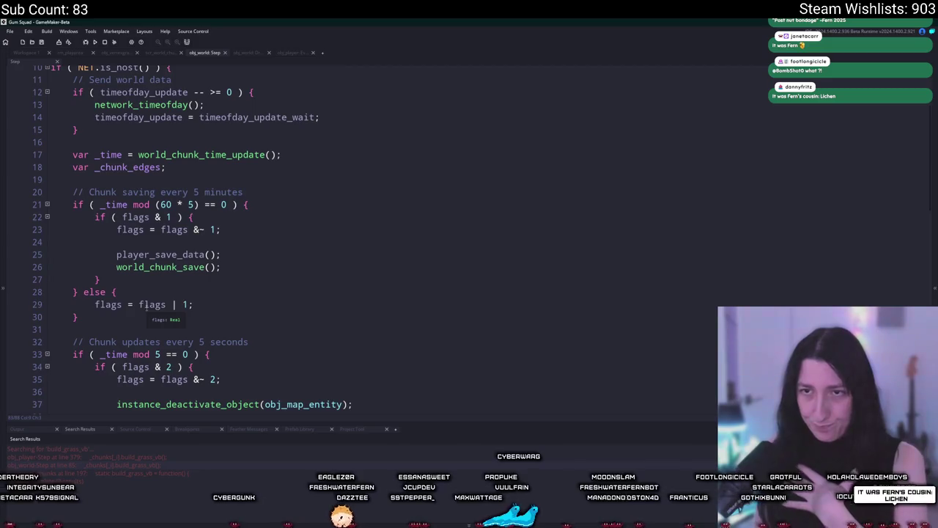
scroll(144, 306, "down", 8)
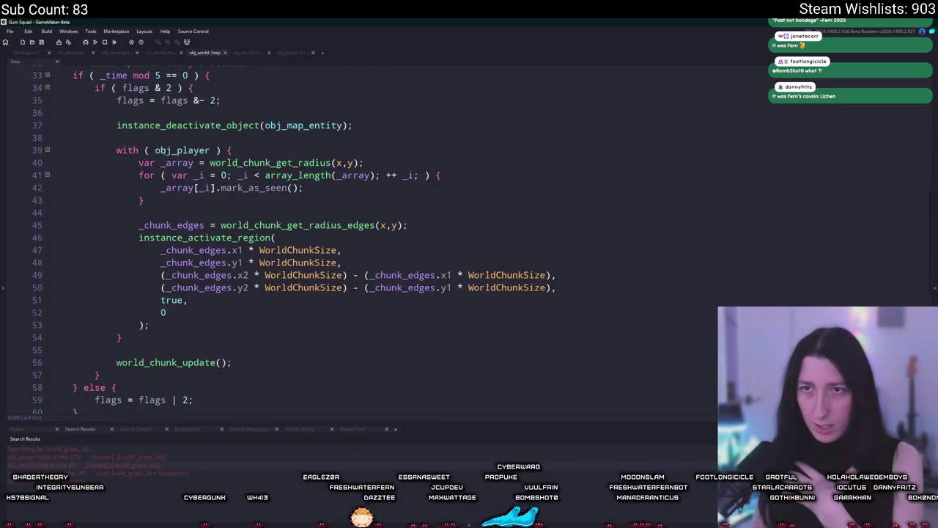
Step: Paste the chunk grass loop after instance_activate_region and indent it one level
left_click(194, 325)
key("Return")
key("ctrl+v")
scroll(194, 327, "down", 1)
key("shift+Up")
key("shift+Up")
key("shift+Home")
key("Tab")
left_click(206, 307)
scroll(206, 307, "down", 2)
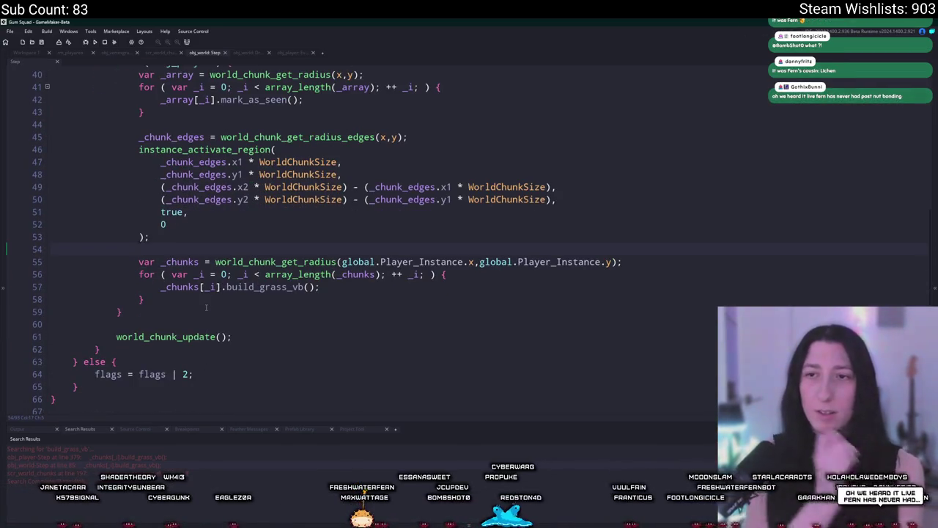
scroll(223, 154, "up", 1)
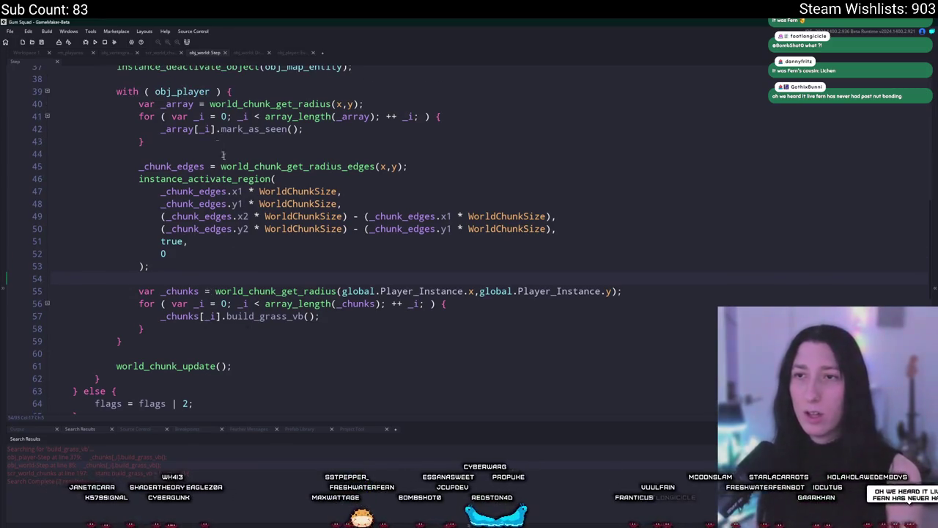
Step: Wrap the pasted loop in an if ( is_owner ) { } block and indent it
double_click(180, 103)
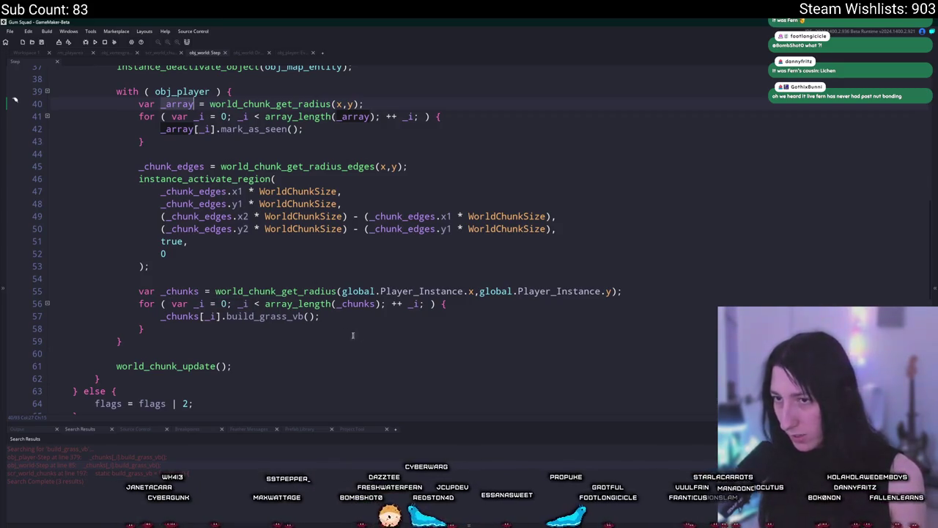
scroll(266, 172, "up", 1)
scroll(331, 166, "up", 5)
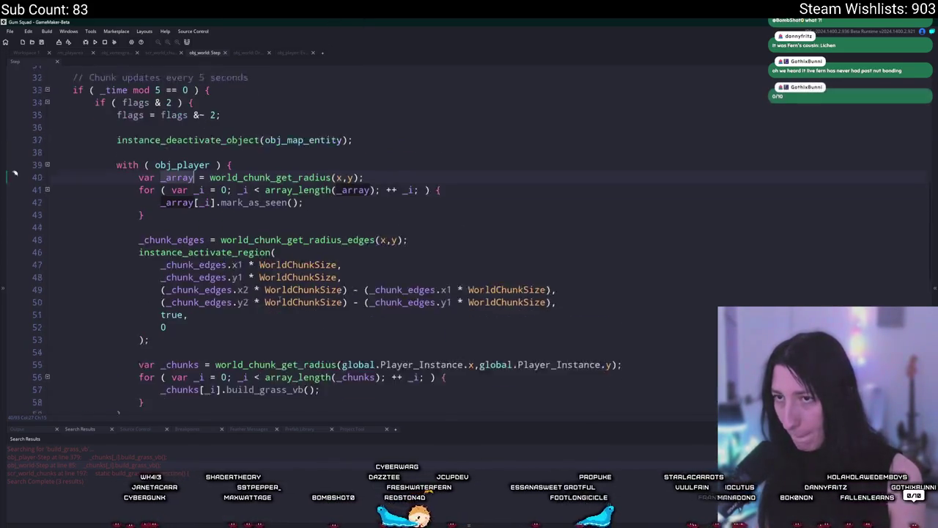
scroll(256, 85, "down", 4)
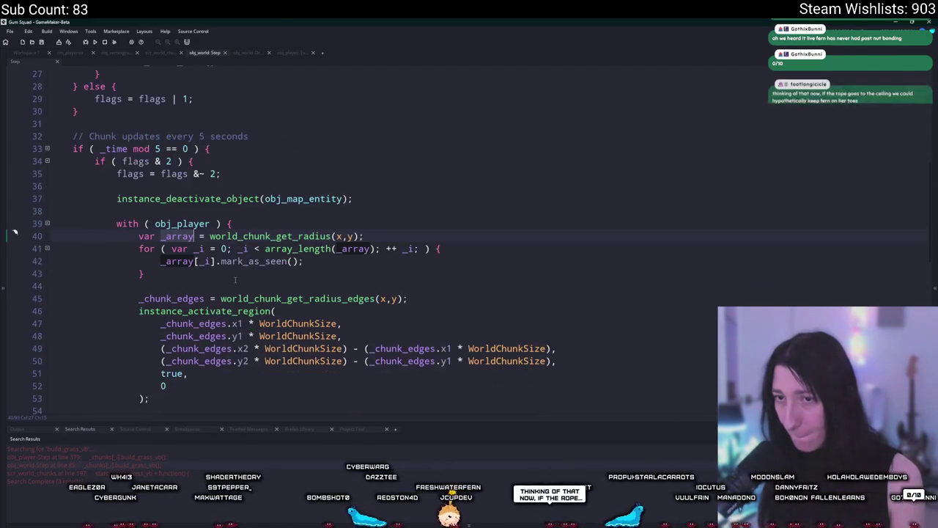
left_click(216, 339)
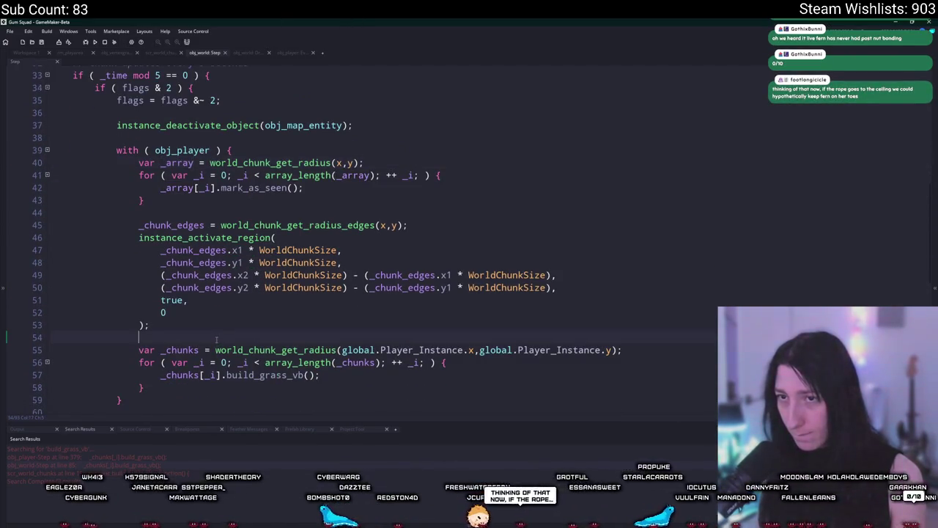
key("Return")
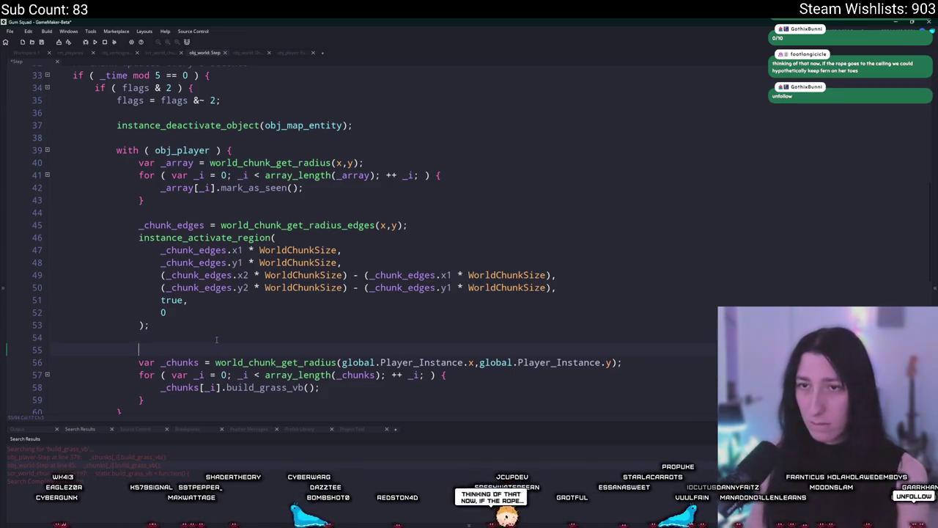
type("if (is_owner ) {")
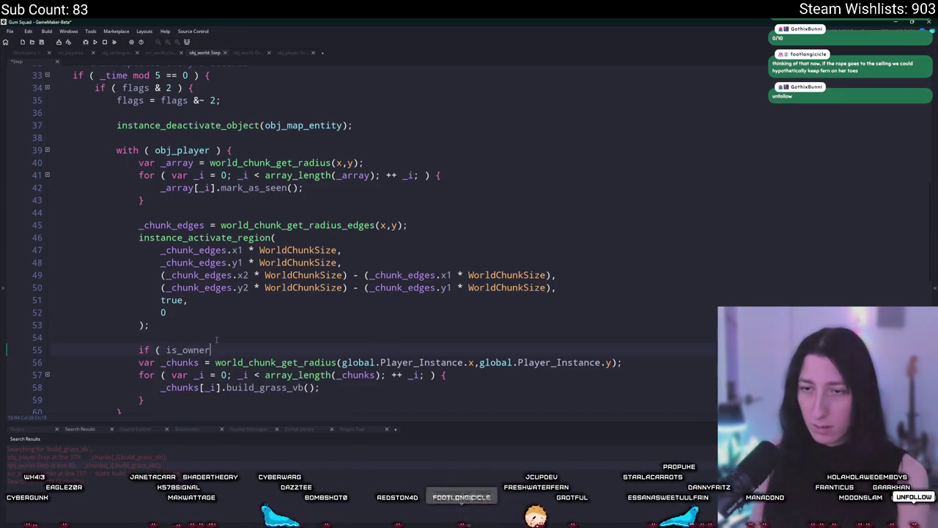
scroll(217, 339, "down", 2)
left_click(144, 341)
key("Return")
type("}")
left_click_drag(139, 304, 169, 340)
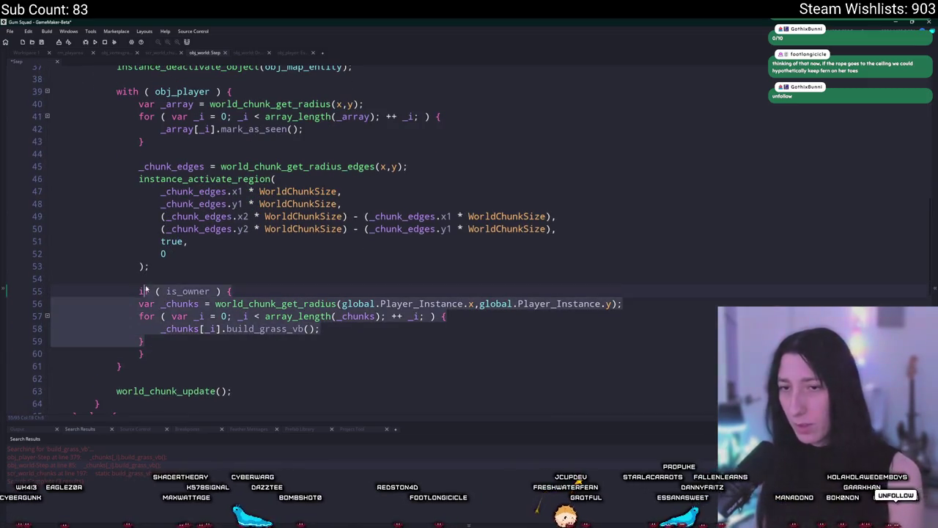
key("Tab")
Step: Replace _chunks with _array in the loop and delete the redundant var _chunks line
left_click(363, 303)
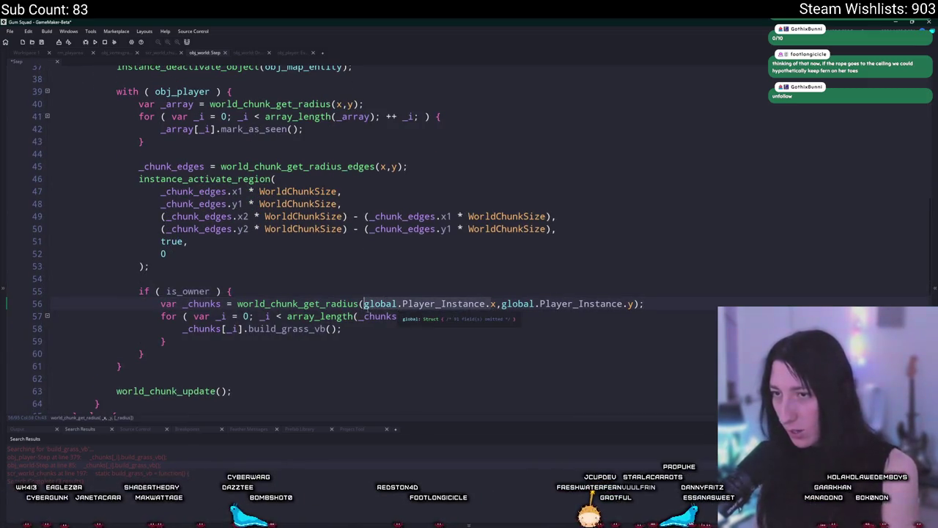
scroll(194, 179, "up", 1)
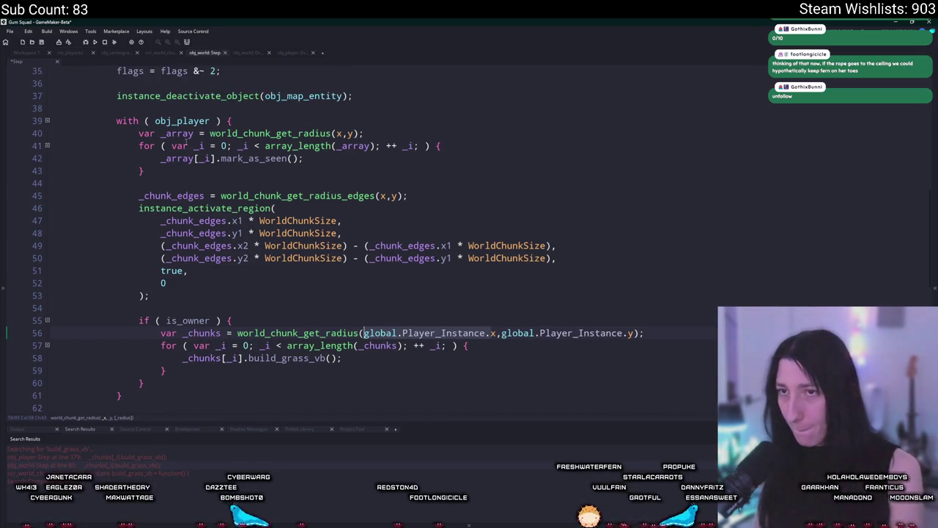
double_click(186, 135)
key("ctrl+c")
double_click(380, 345)
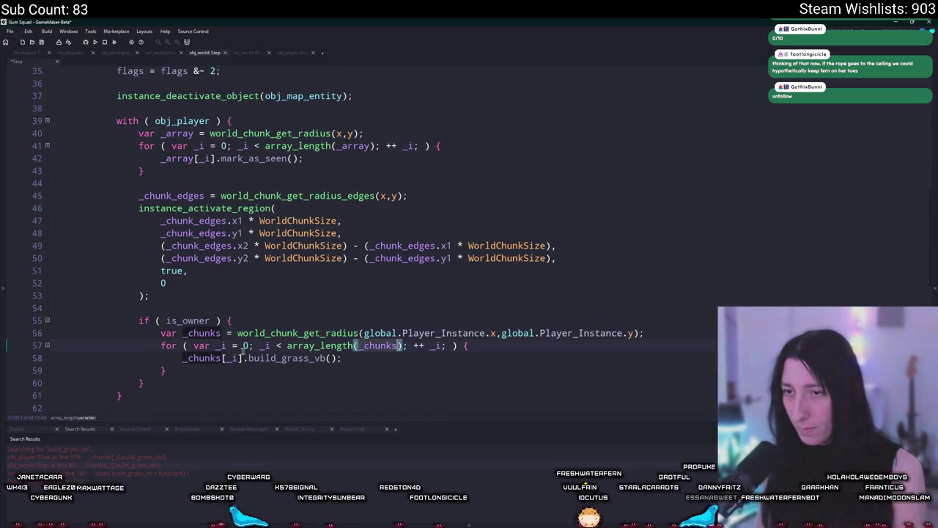
key("ctrl+v")
triple_click(218, 333)
key("Delete")
key("ctrl+shift+Left")
key("ctrl+v")
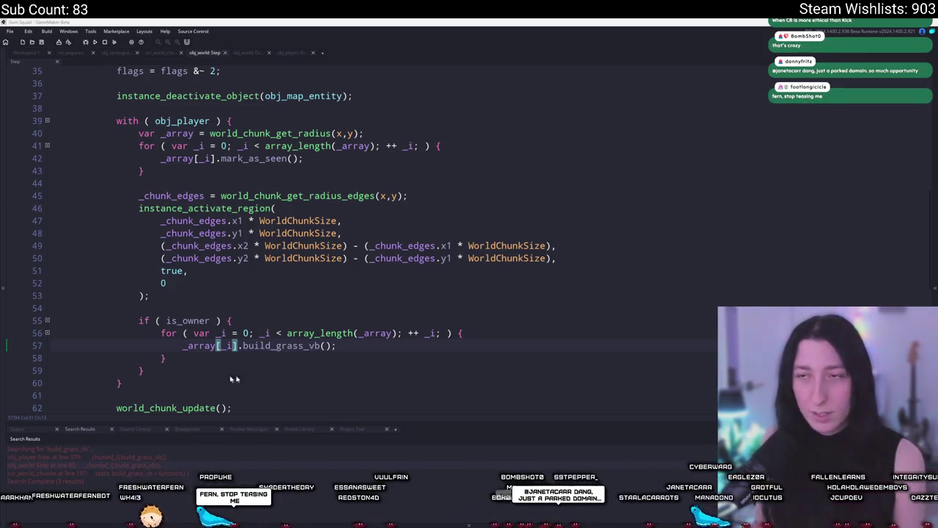
Step: Compile and run Gum Squad with the updated obj_world grass code
scroll(365, 293, "up", 2)
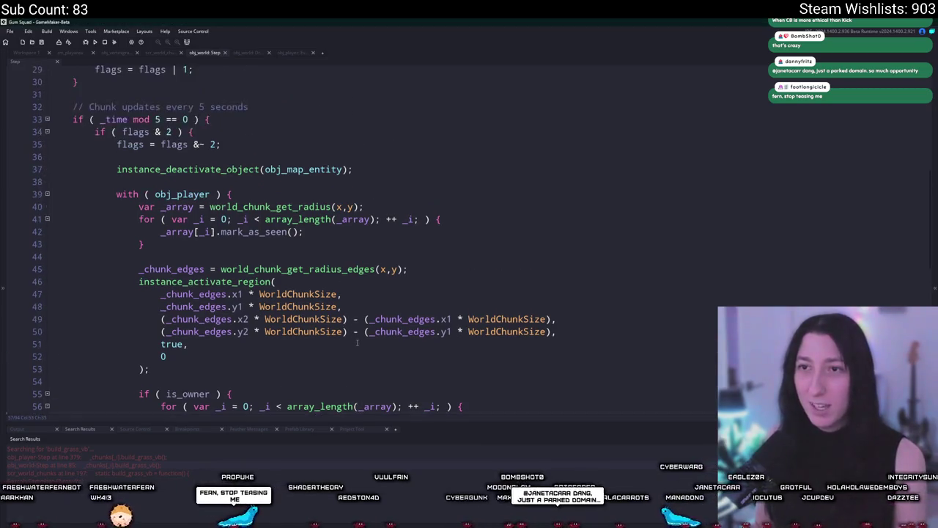
scroll(352, 183, "down", 3)
left_click(45, 432)
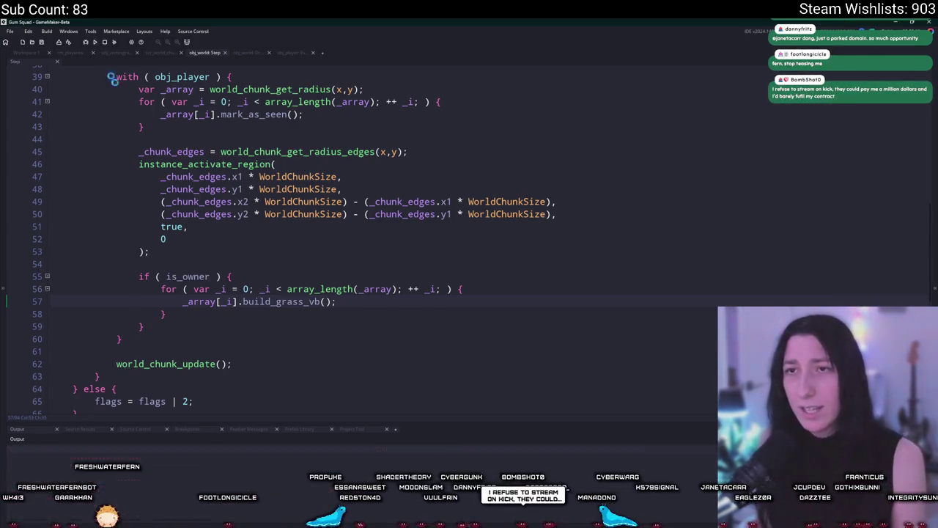
Step: Create a lobby in the running game to enter the world
scroll(255, 197, "up", 3)
scroll(253, 211, "up", 6)
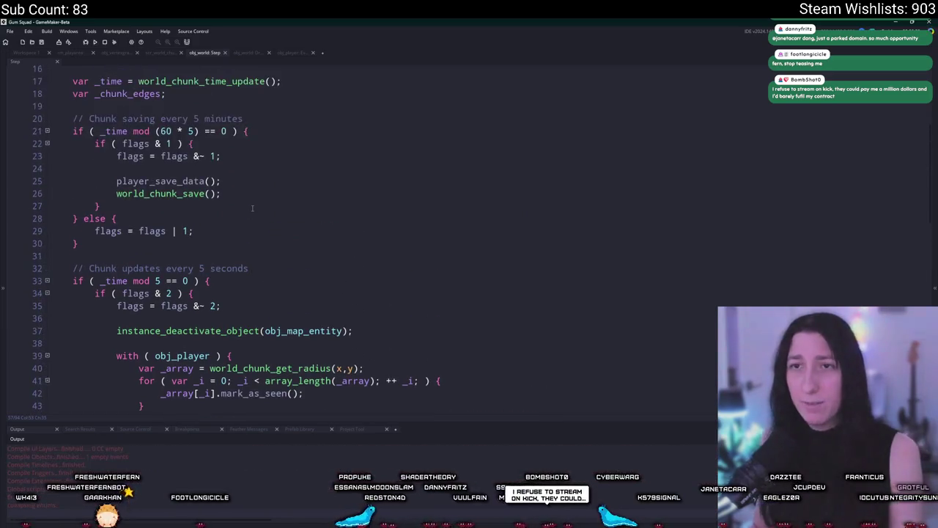
scroll(249, 211, "down", 6)
scroll(247, 210, "down", 4)
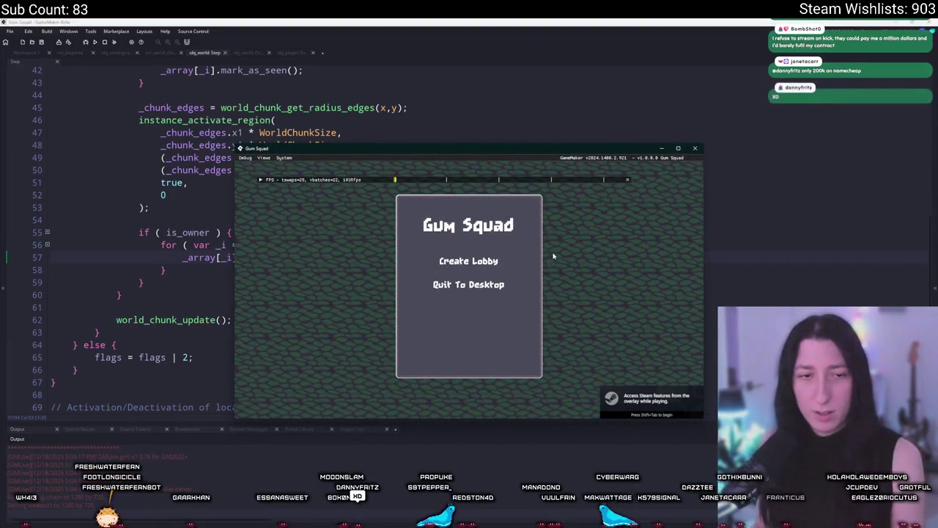
left_click(491, 263)
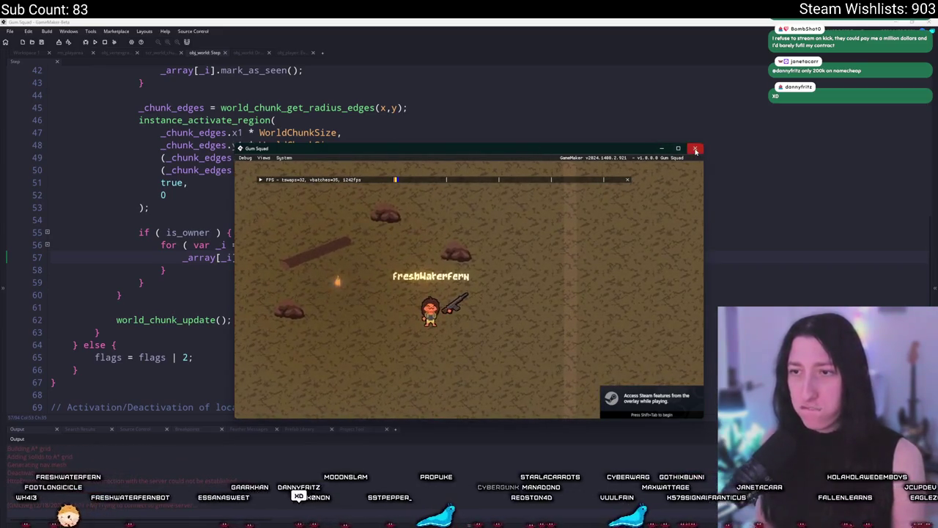
Step: Add show_message("Patooie") at the top of the is_owner block and run the game again
left_click(217, 250)
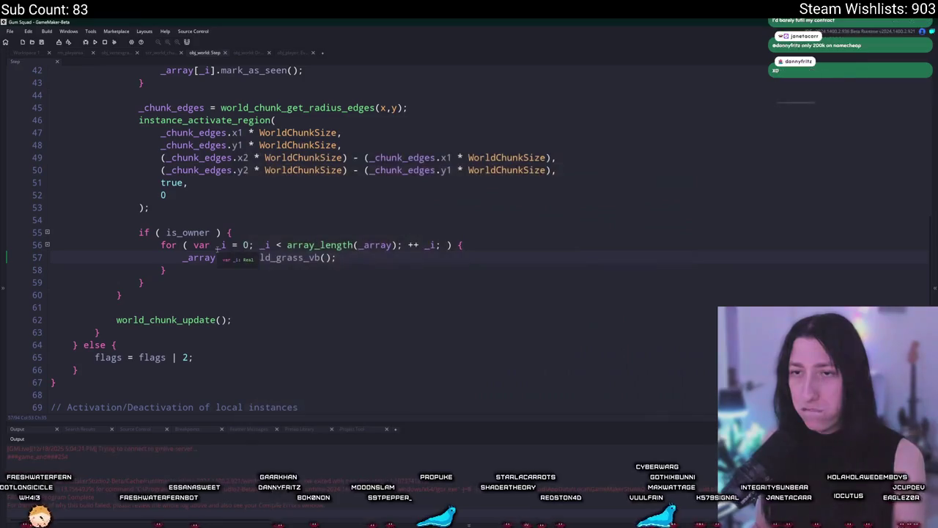
left_click(350, 257)
key("Return")
key("ctrl+z")
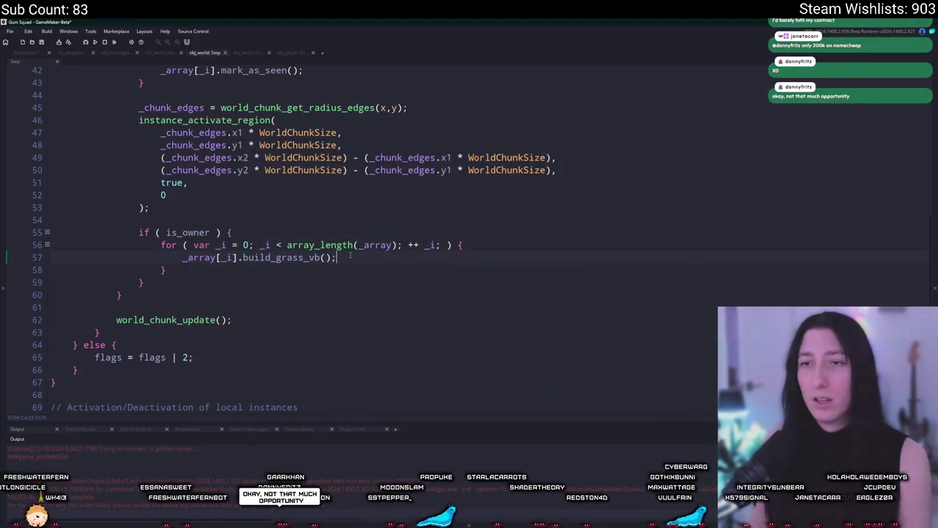
key("Return")
type("show_messag")
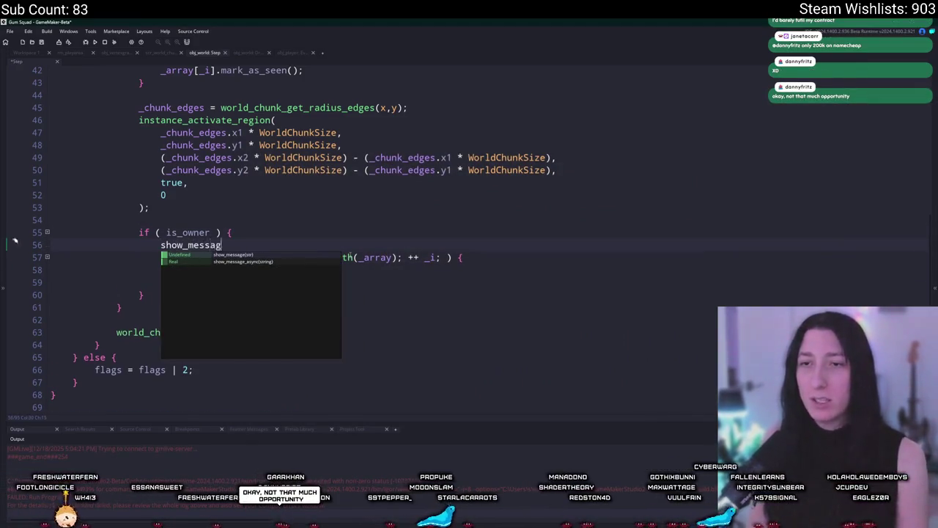
type("e(\"Patooie\");")
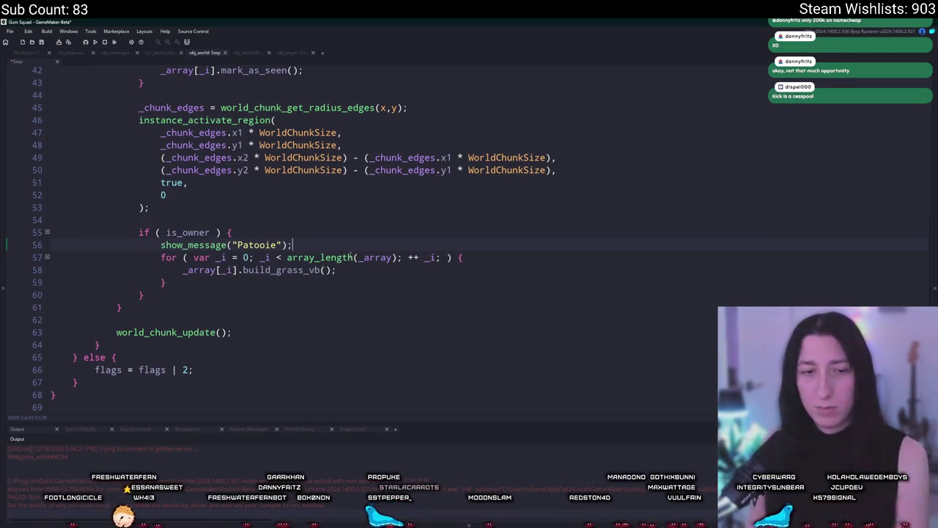
key("F5")
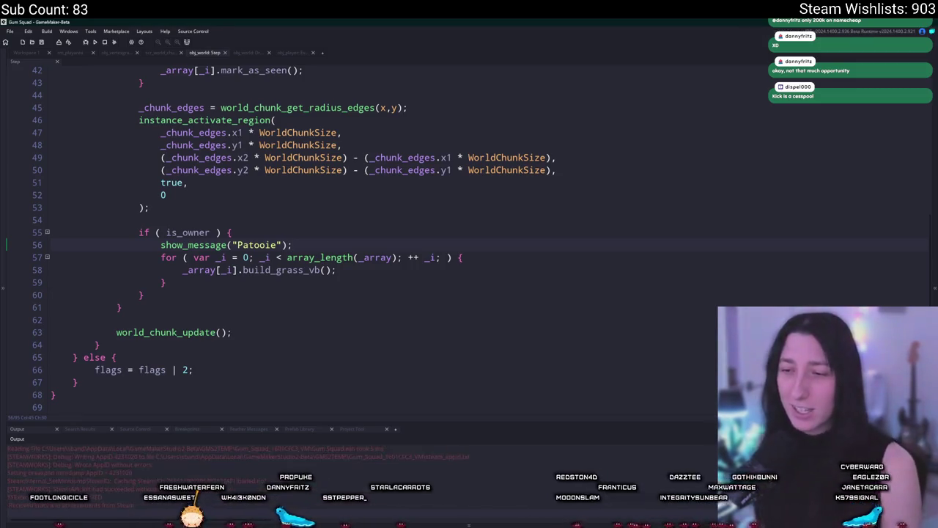
left_click(452, 259)
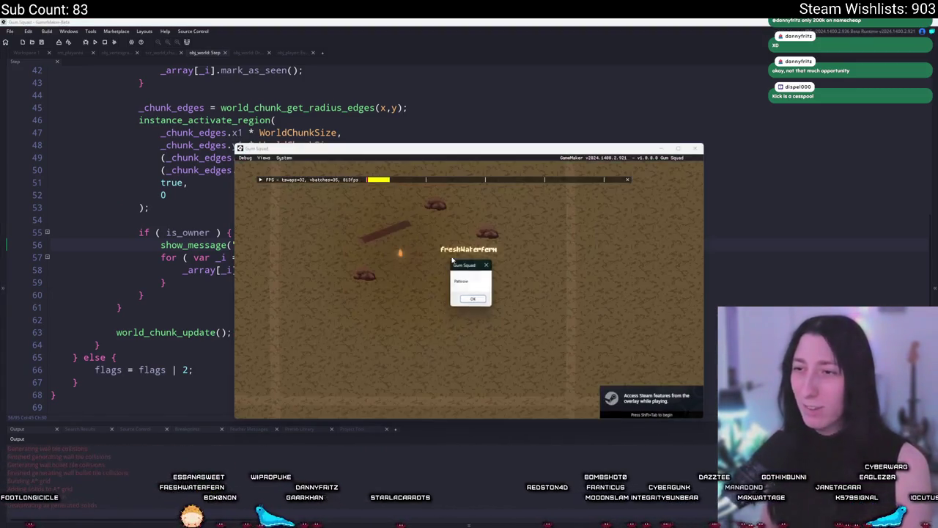
left_click(467, 303)
key("a")
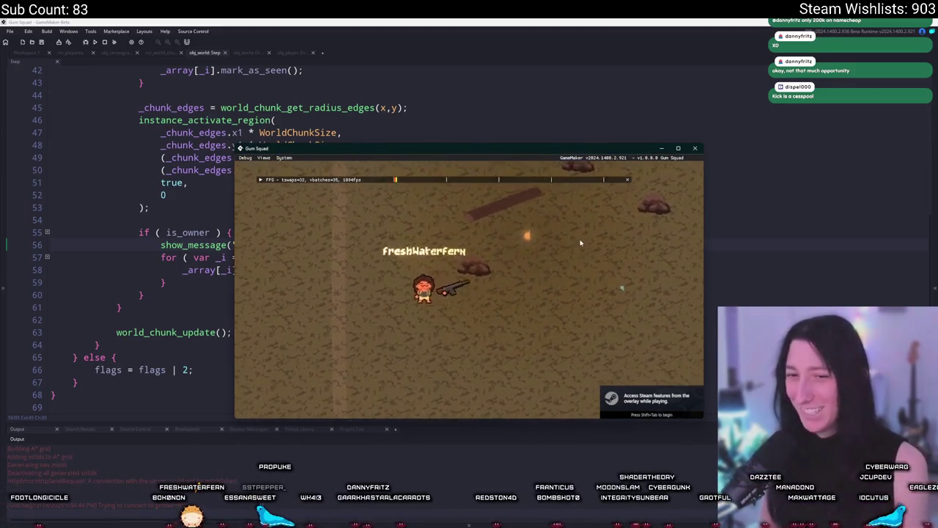
key("w")
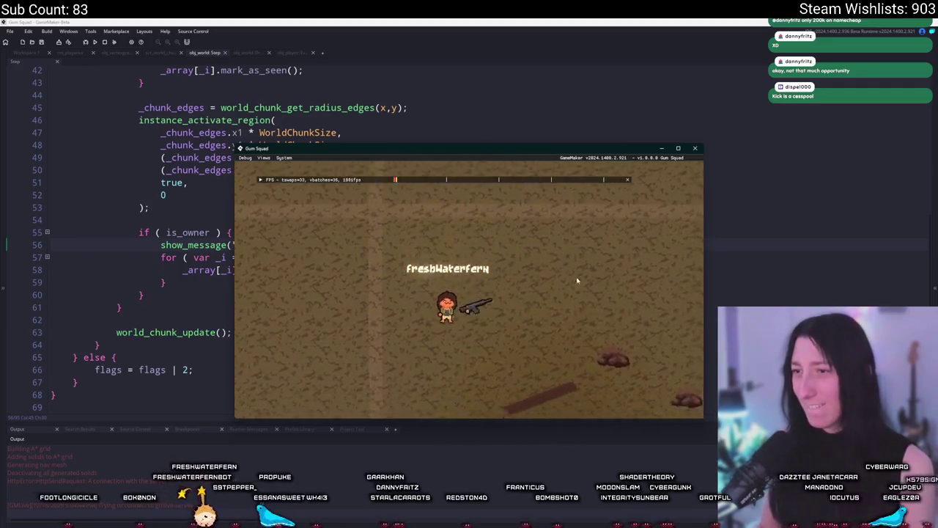
key("s")
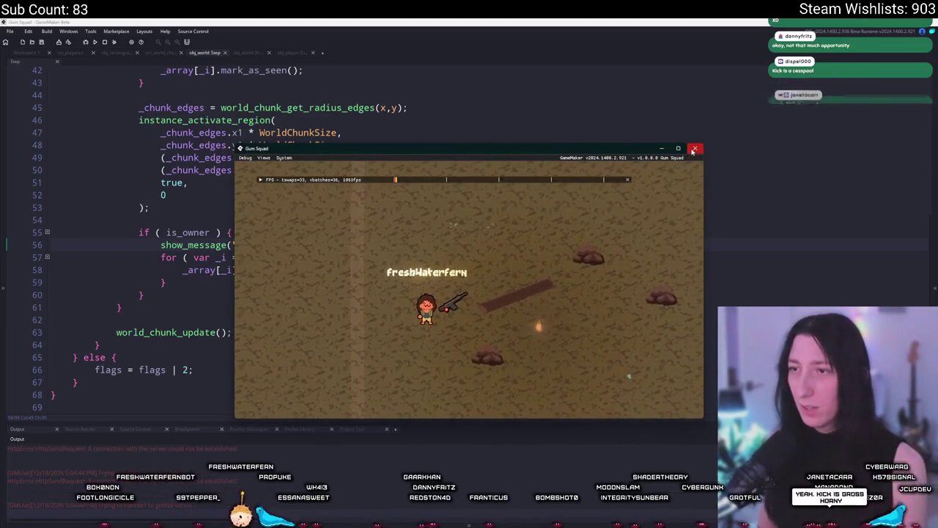
left_click(695, 148)
left_click_drag(313, 250, 333, 231)
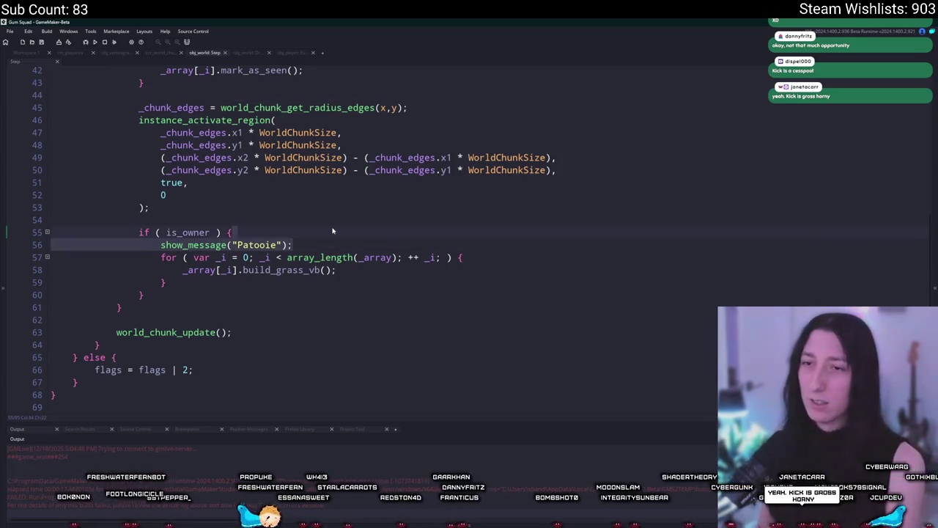
key("F5")
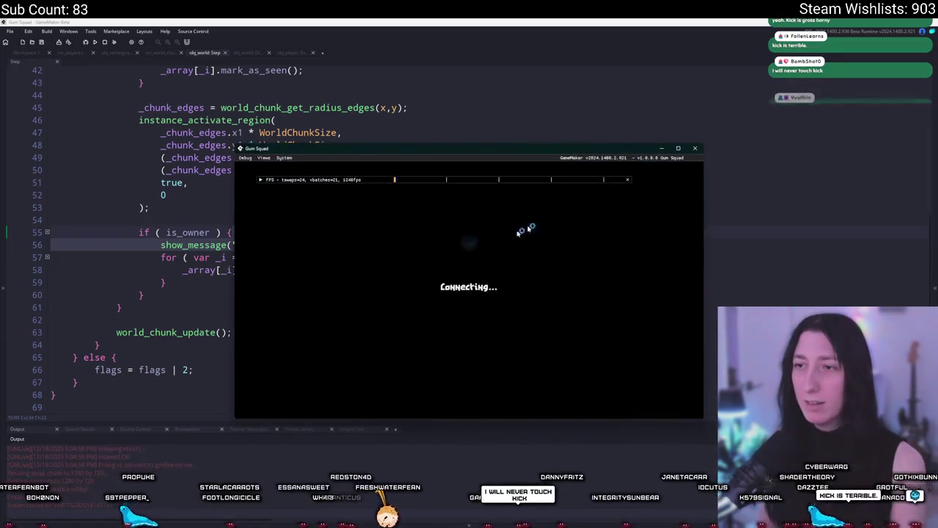
key("Return")
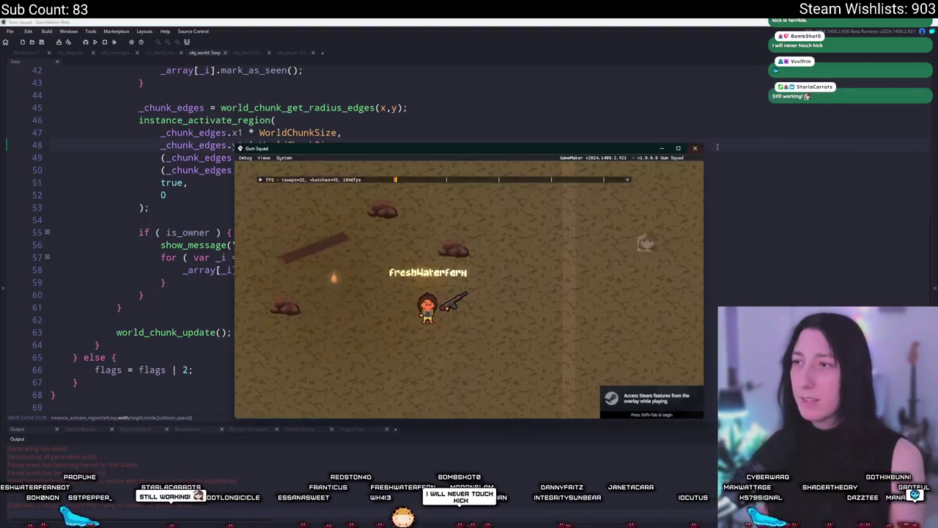
left_click(696, 149)
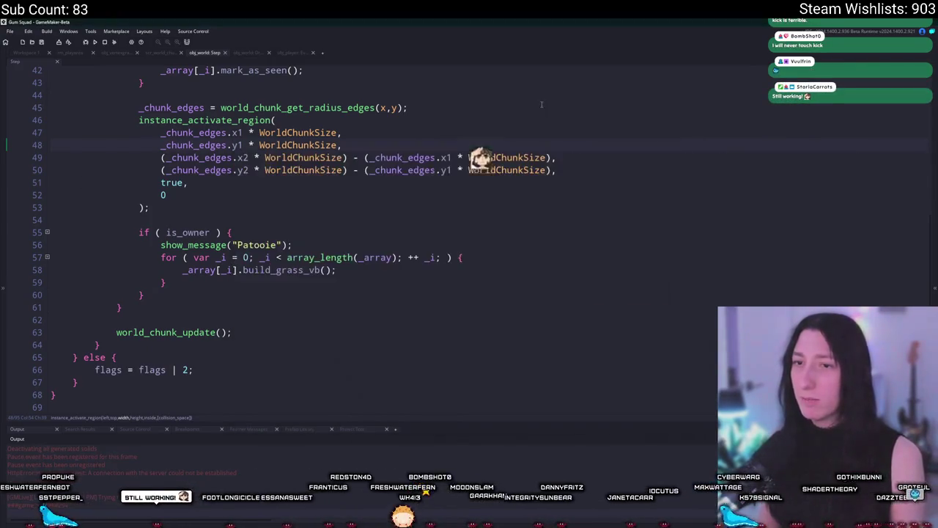
key("F5")
left_click(496, 291)
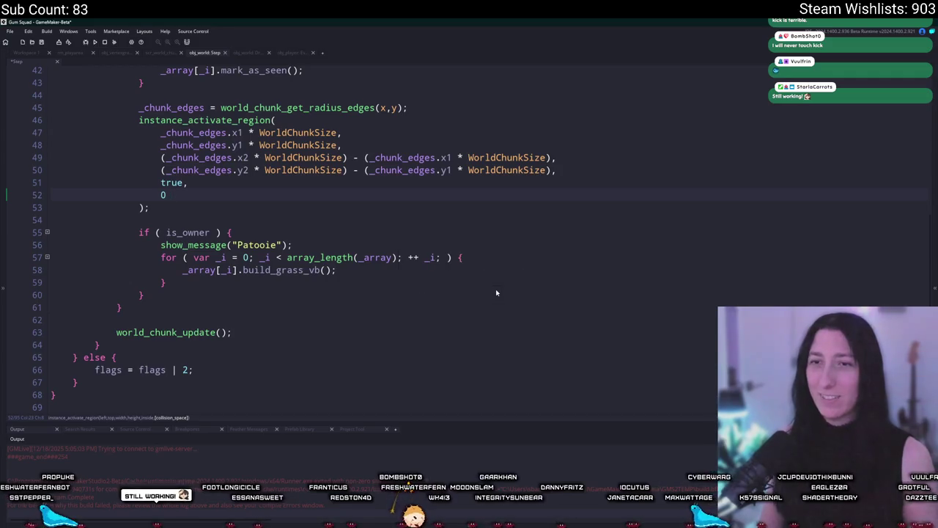
left_click(407, 186)
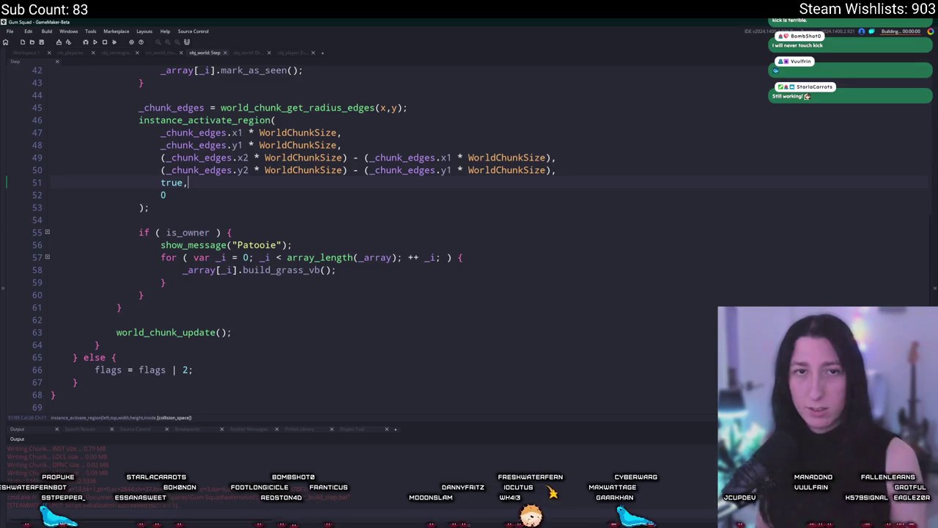
left_click(484, 260)
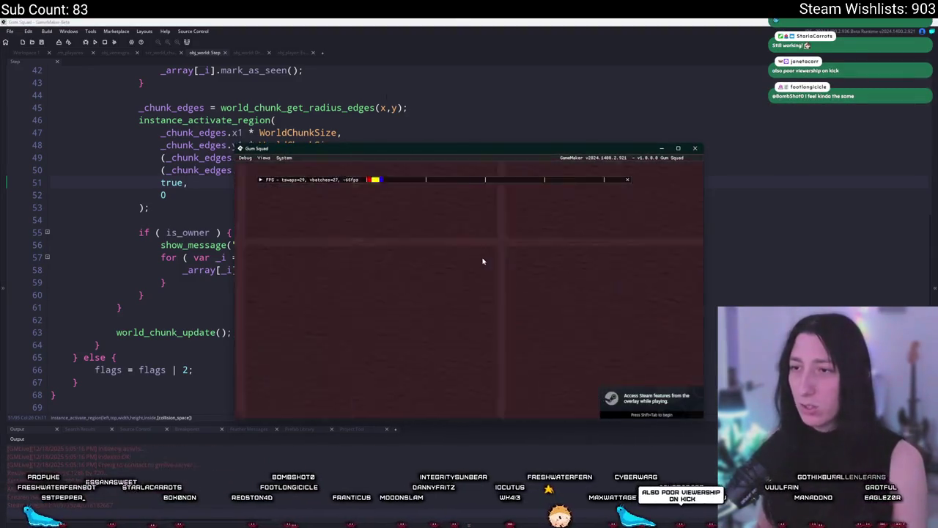
left_click(695, 148)
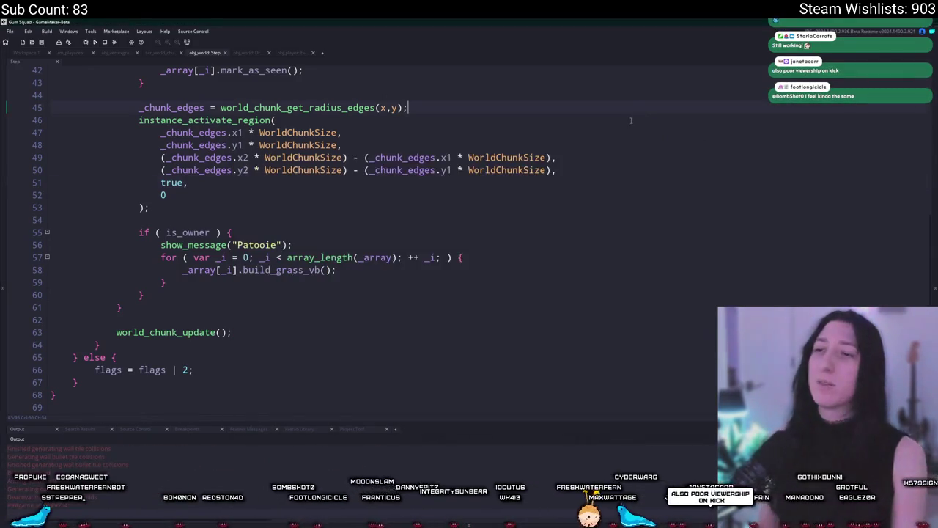
key("F5")
key("Return")
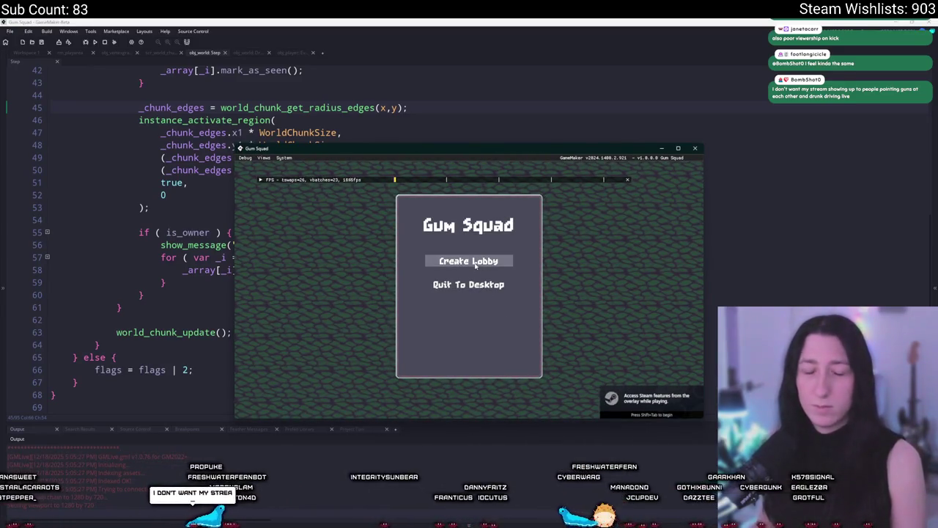
left_click(476, 285)
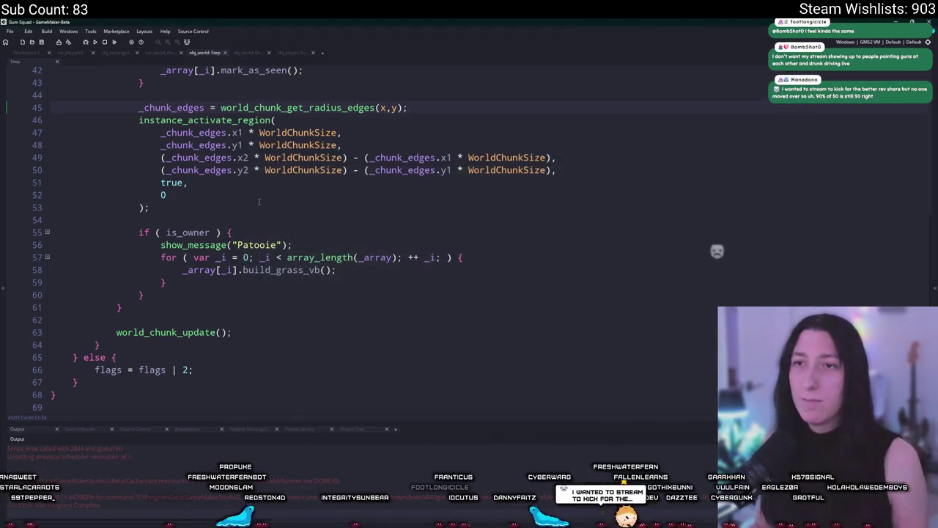
scroll(342, 283, "up", 1)
Step: Delete the show_message("Patooie") debug line from the world Step code
triple_click(278, 260)
key("Delete")
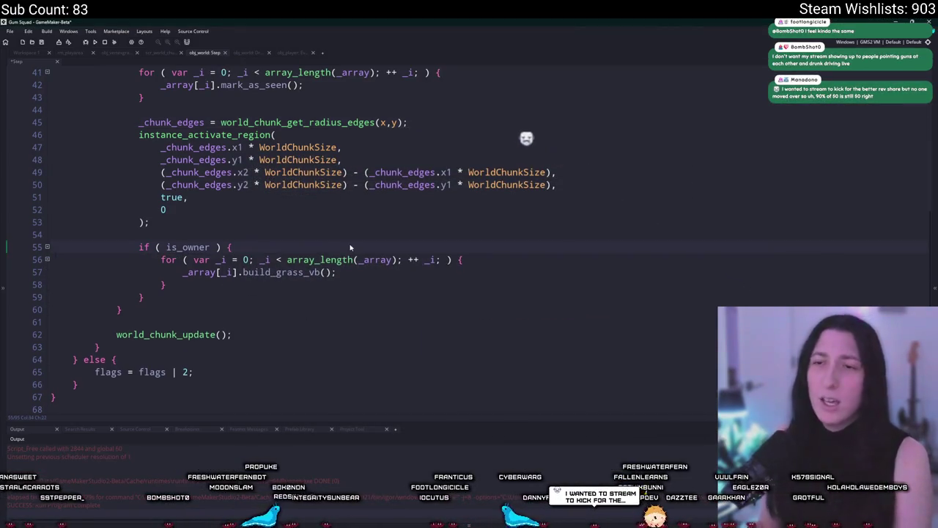
left_click(278, 272)
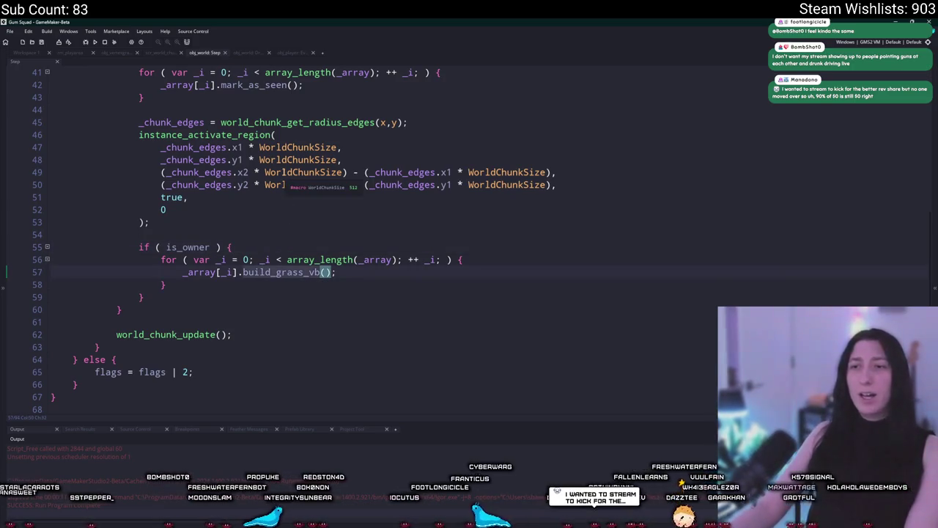
scroll(285, 183, "up", 3)
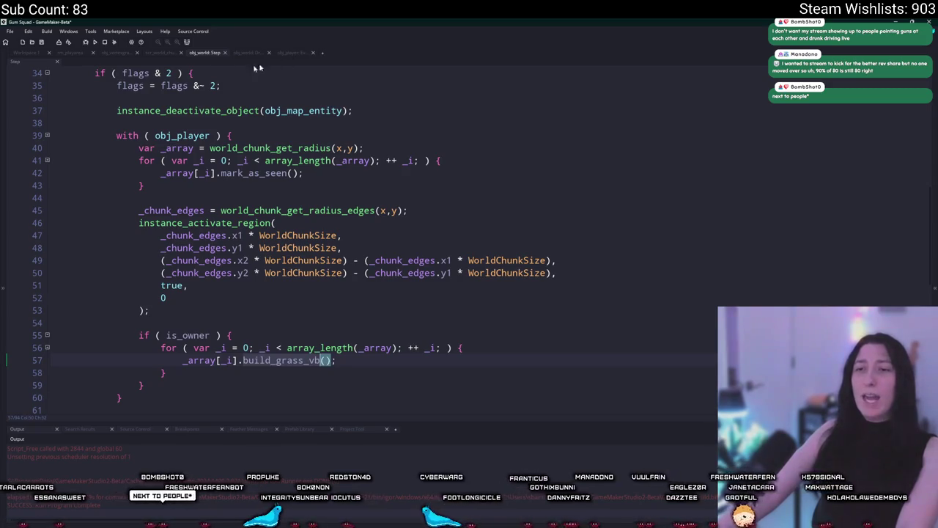
Step: Go to the scr_world_chunks script and bring build_grass_vb's grass vertex buffer code into view
left_click(87, 53)
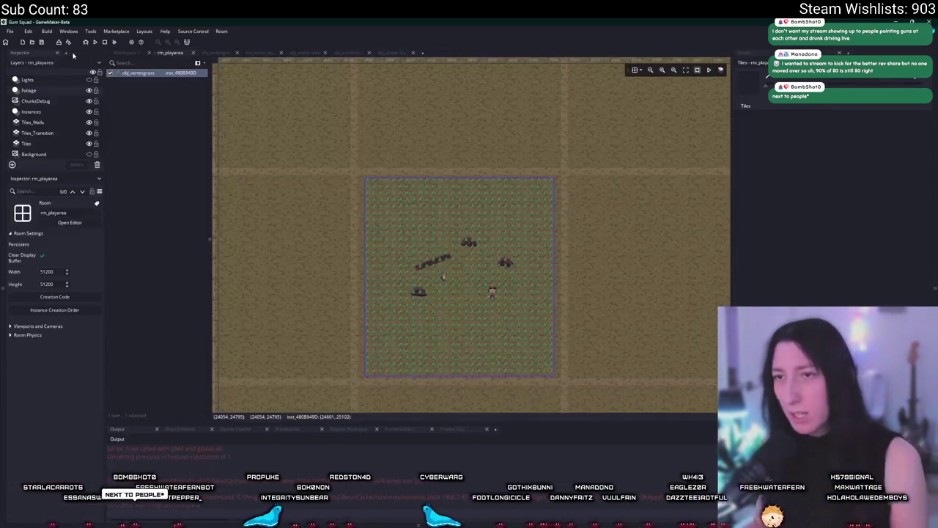
left_click(387, 53)
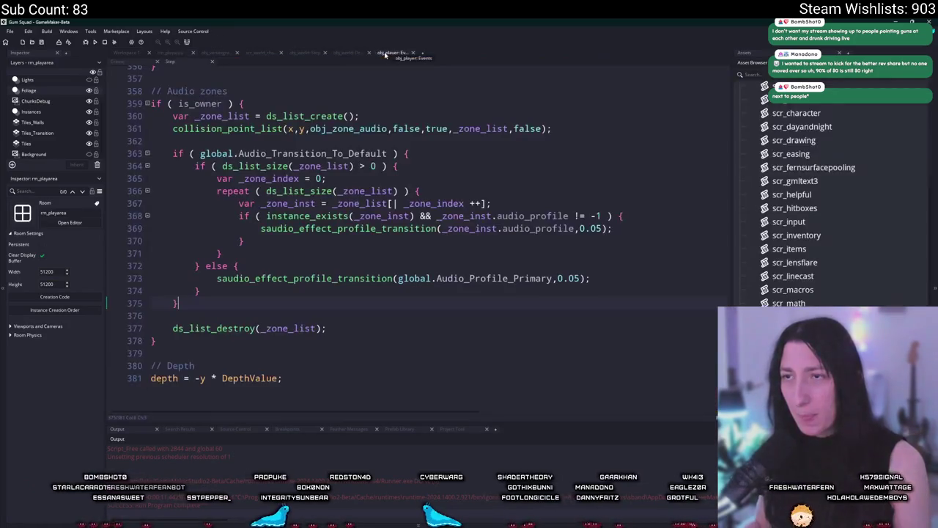
left_click(361, 55)
left_click(307, 53)
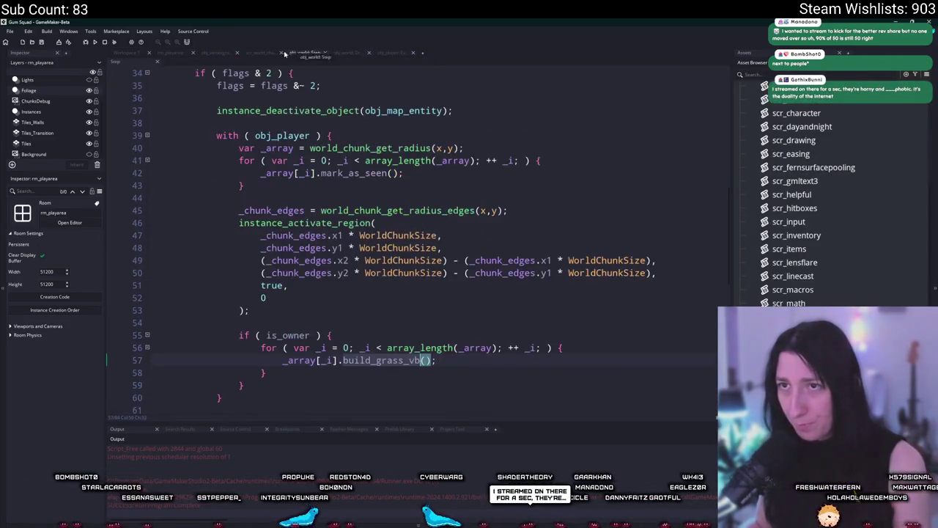
left_click(262, 52)
left_click(359, 205)
scroll(421, 237, "down", 1)
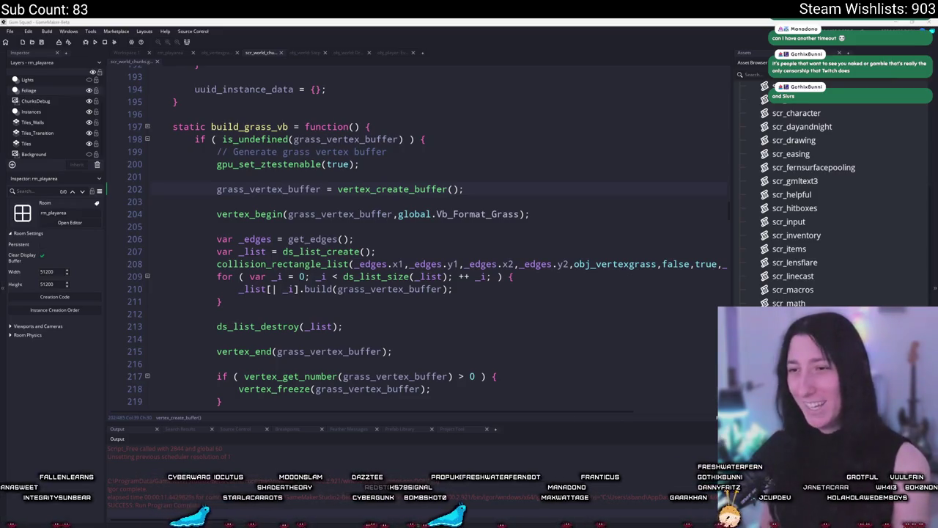
scroll(571, 216, "down", 2)
Step: Add show_message("TEST"); inside the grass build loop and run the game
left_click(541, 245)
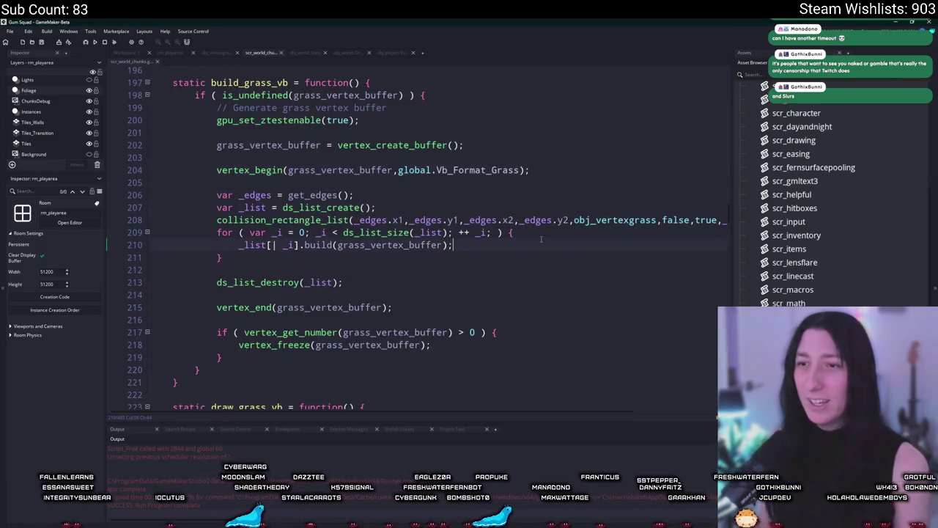
scroll(324, 266, "up", 2)
left_click(516, 291)
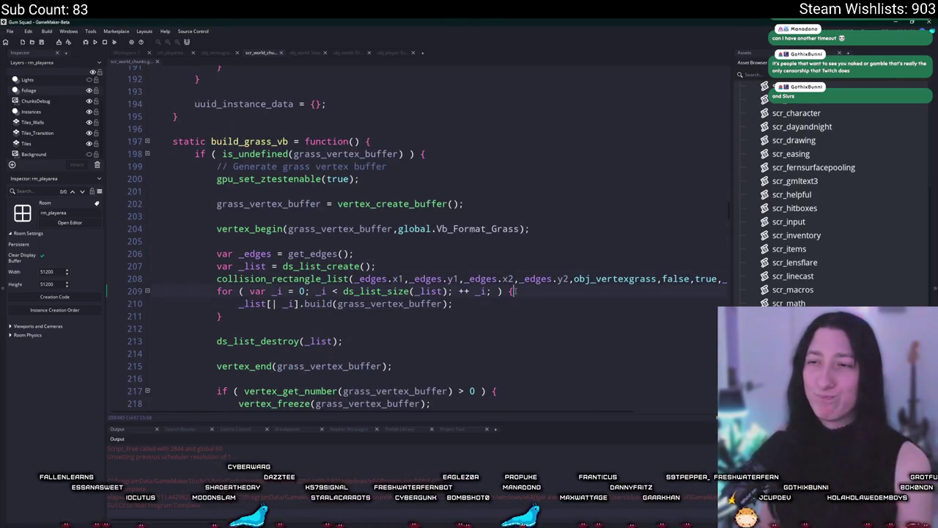
key("Return")
type("show_message(\"TEST\");")
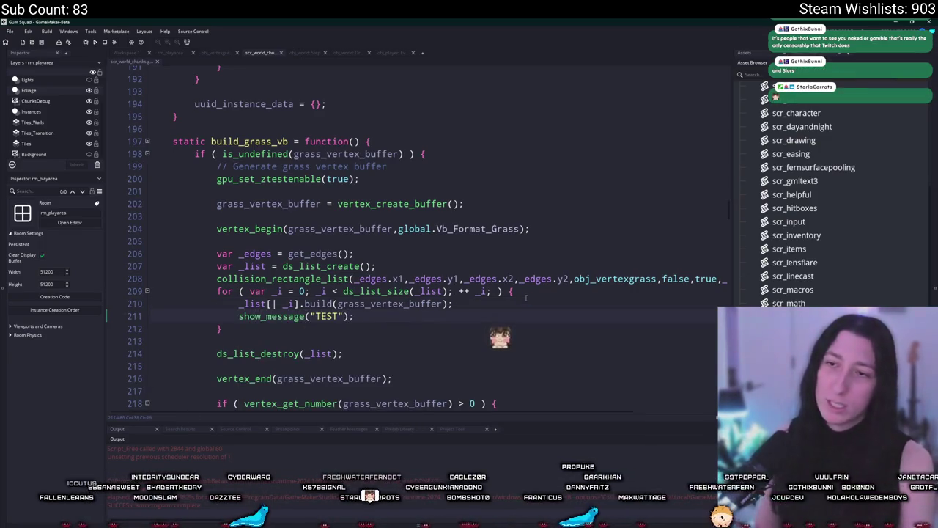
scroll(525, 297, "down", 2)
key("F5")
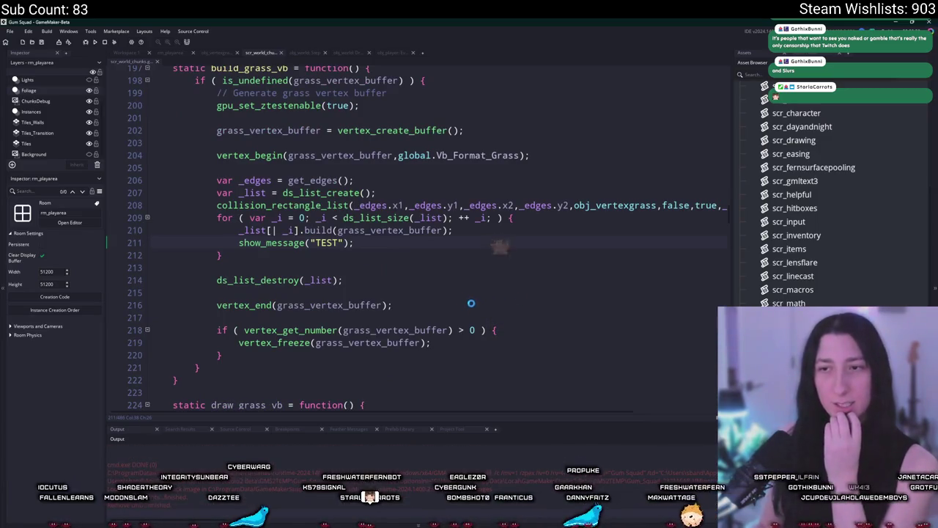
Step: Add show_message("BUILT!"); inside the vertex count check on line 218 and rerun the game
scroll(466, 301, "up", 1)
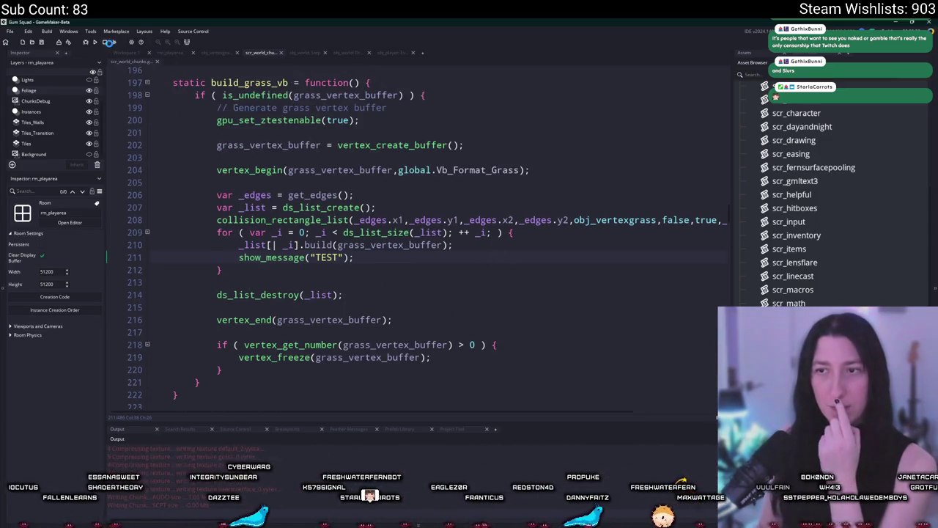
left_click(425, 345)
left_click(528, 346)
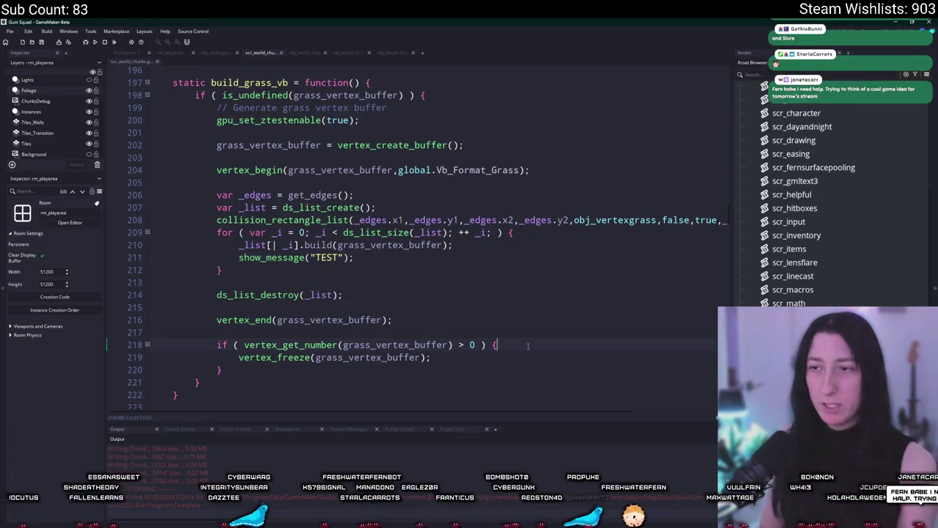
key("Return")
type("show_")
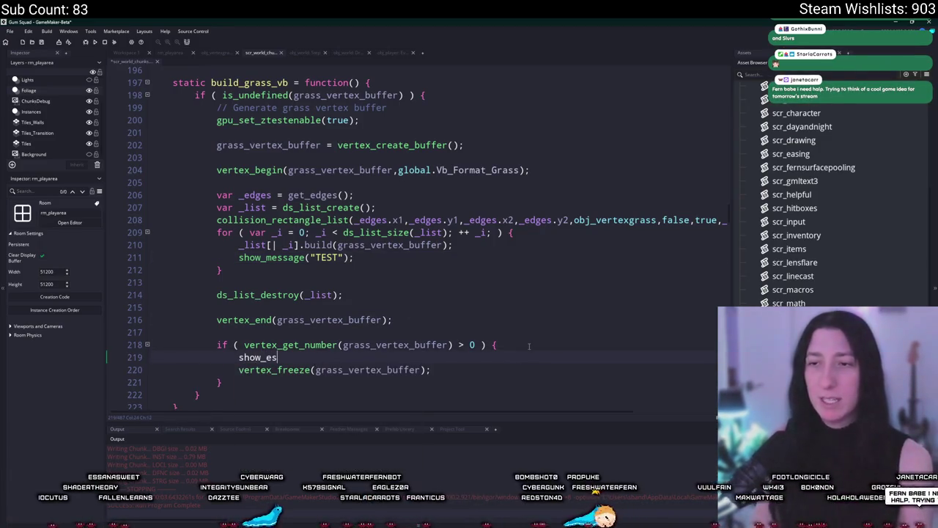
type("mess")
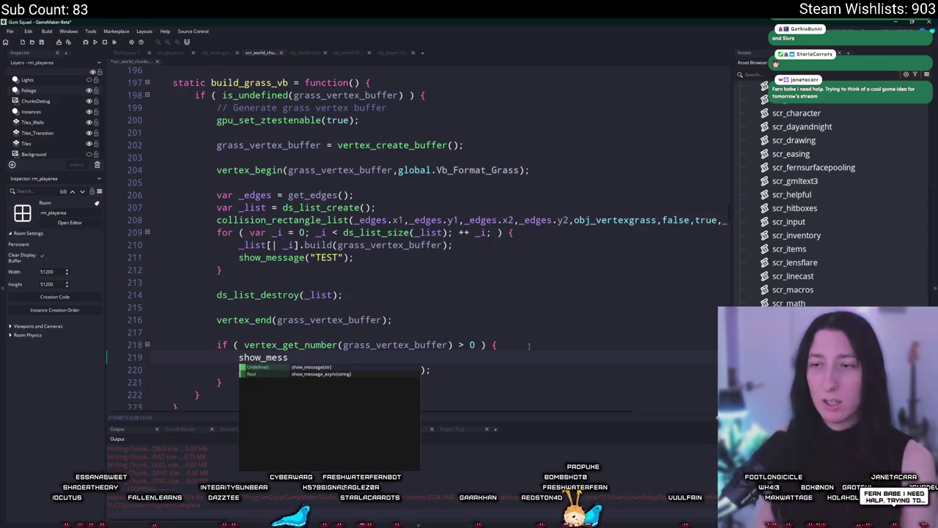
type("age(\"BUILT!\");")
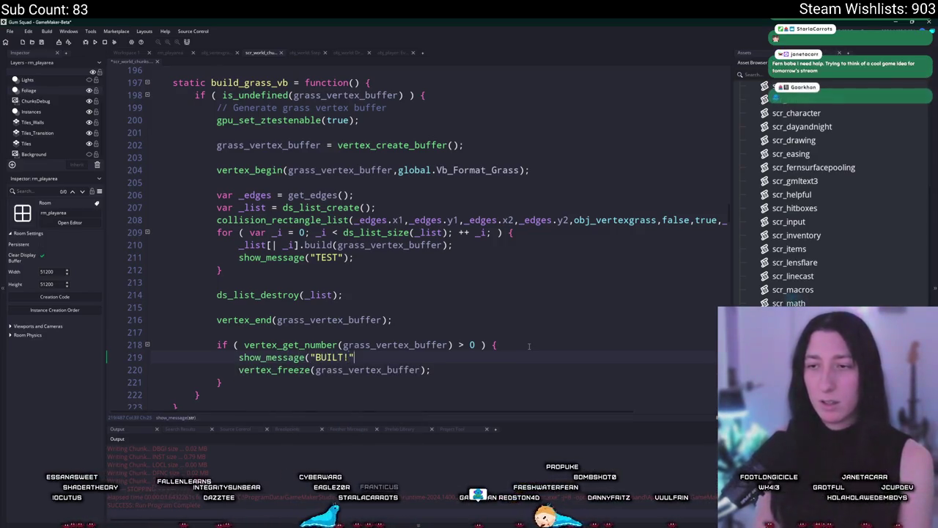
key("F5")
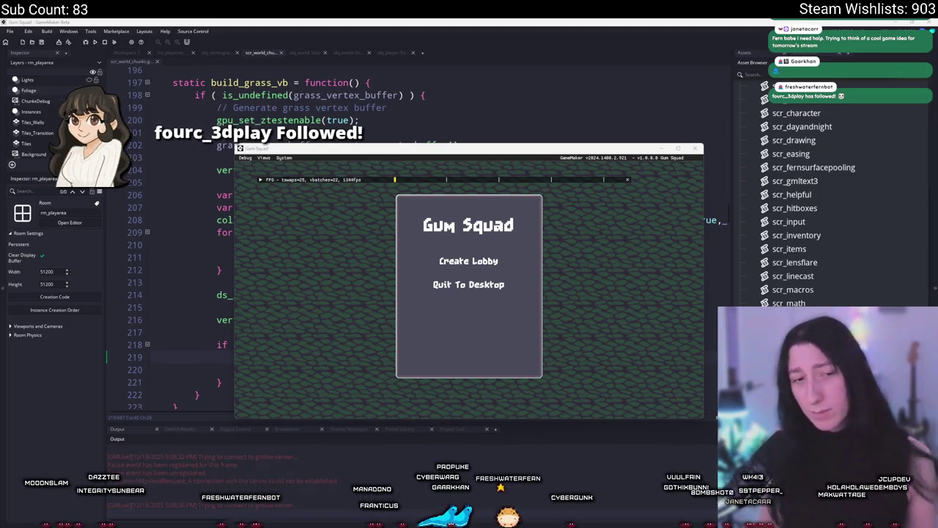
left_click(446, 261)
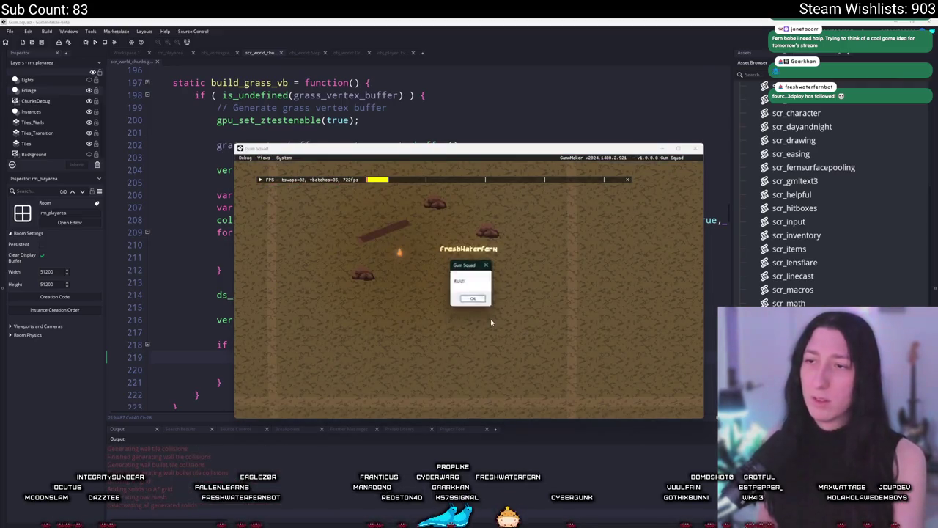
left_click(473, 299)
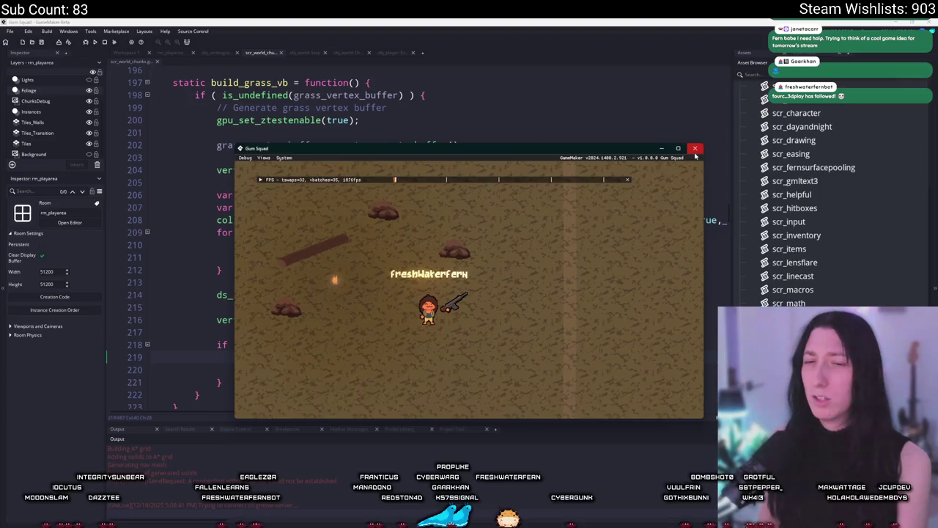
left_click(695, 148)
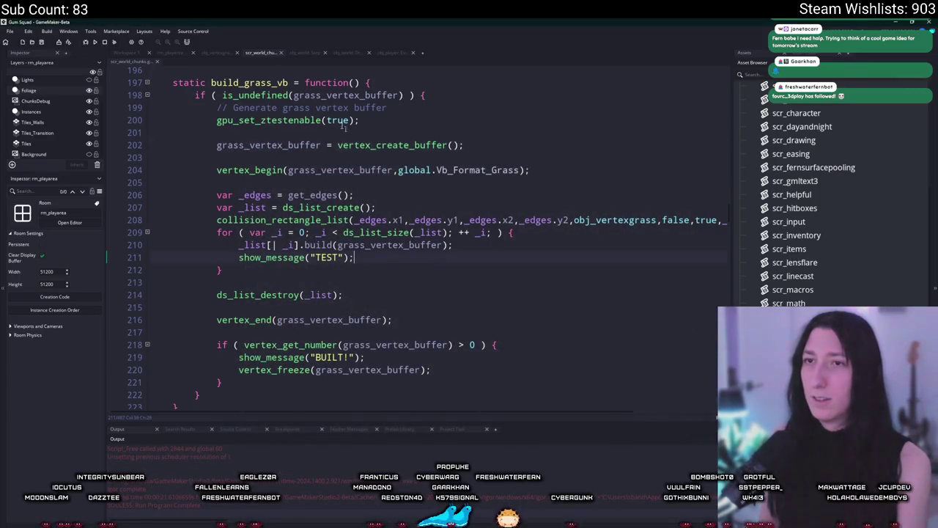
left_click(170, 52)
Step: Pull the grass instance's top edge down slightly, then test-run by creating a lobby and closing the game
left_click(416, 256)
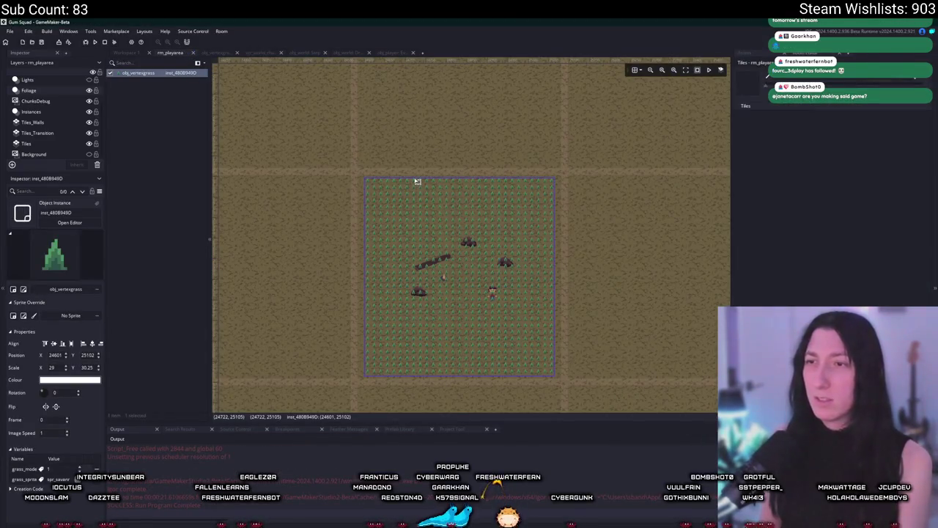
mouse_move(417, 181)
left_mouse_down()
mouse_move(415, 222)
mouse_move(417, 211)
left_mouse_up()
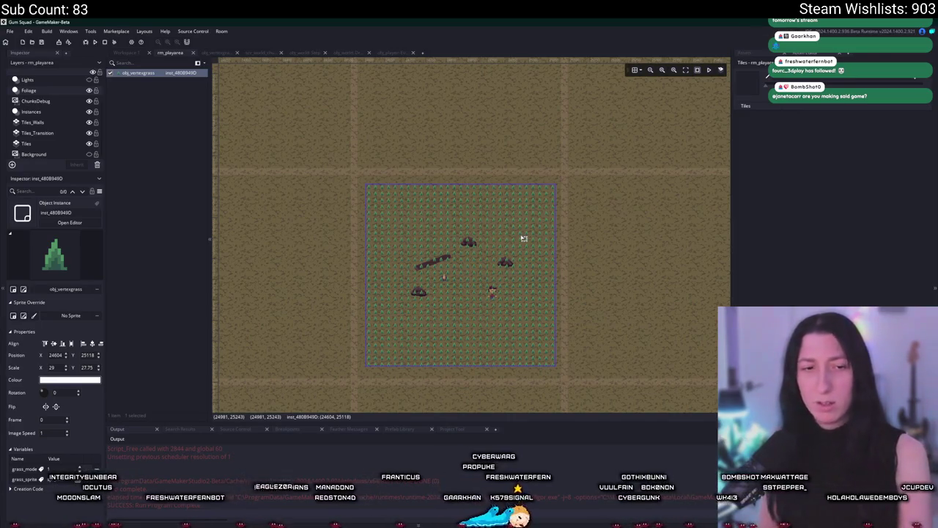
key("F5")
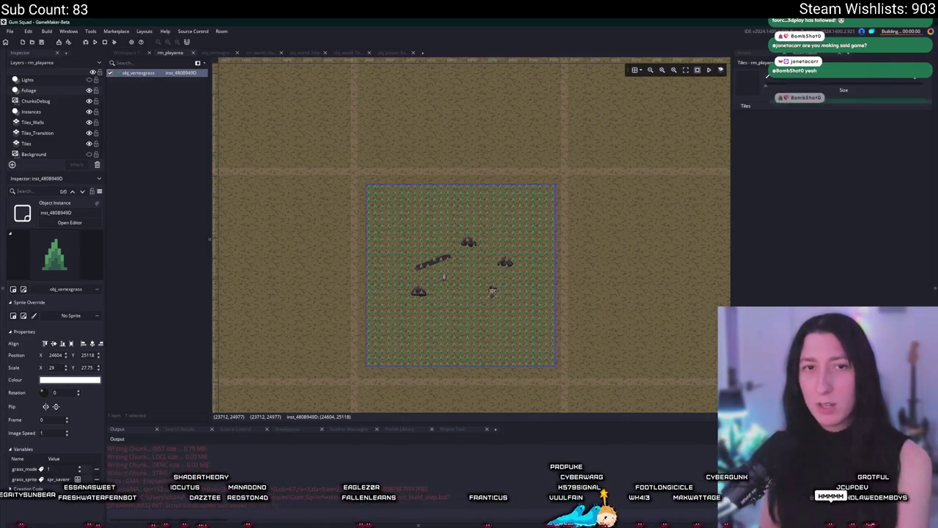
left_click(486, 266)
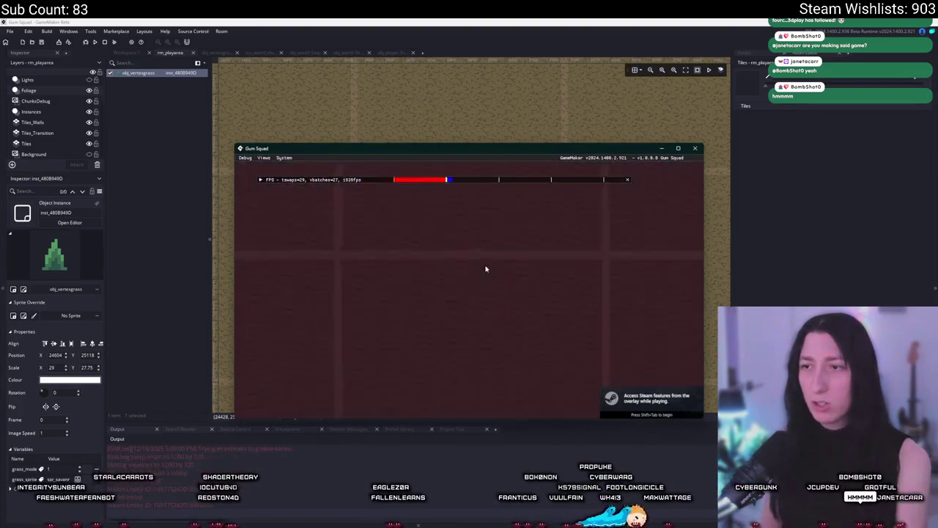
left_click(486, 266)
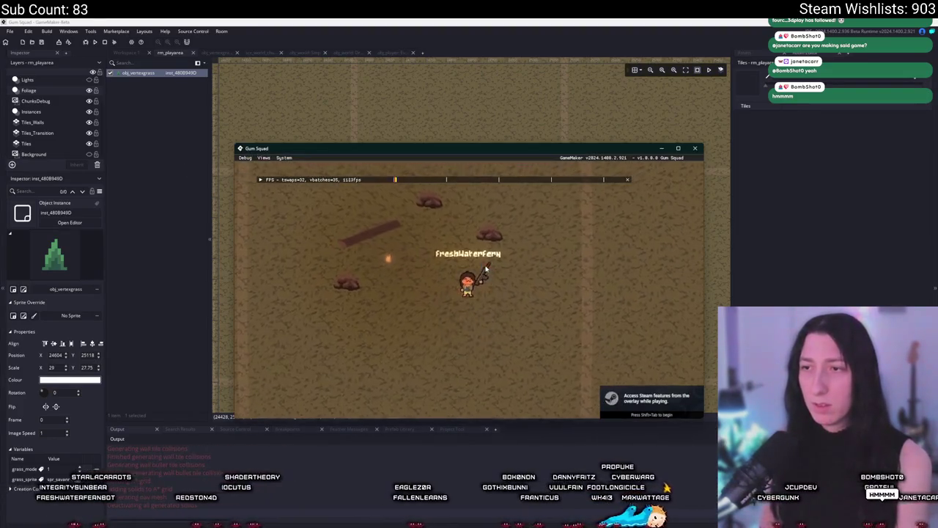
left_click(696, 149)
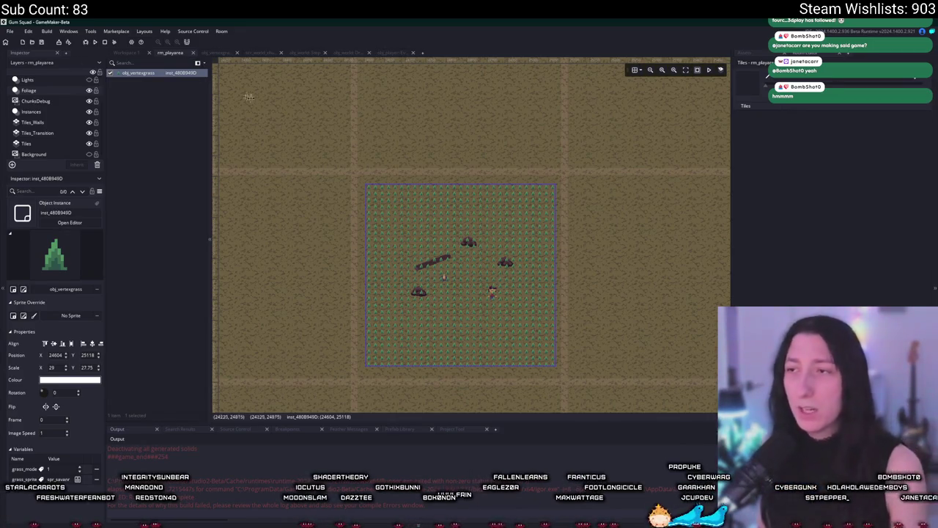
Step: Pull the grass instance's right edge in to X scale 28.312, then return to obj_world's Draw code
left_click_drag(556, 234, 550, 233)
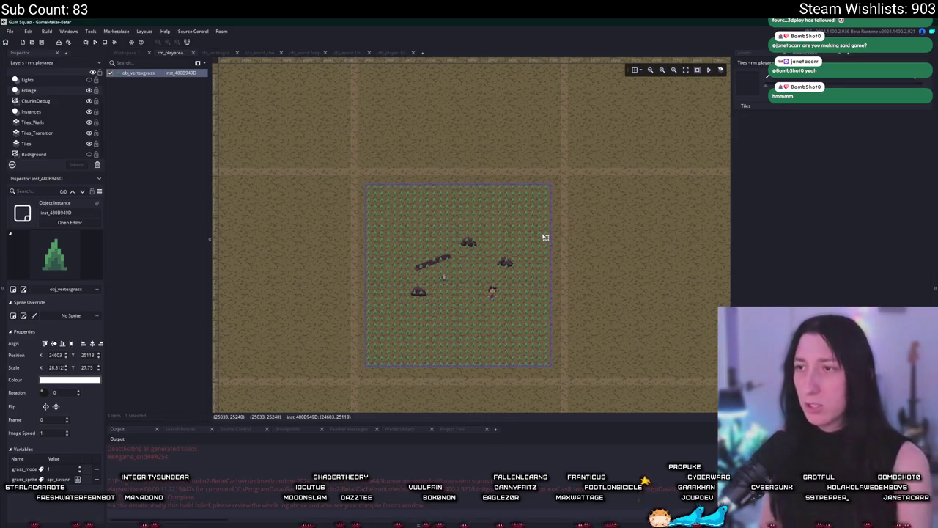
left_click(389, 108)
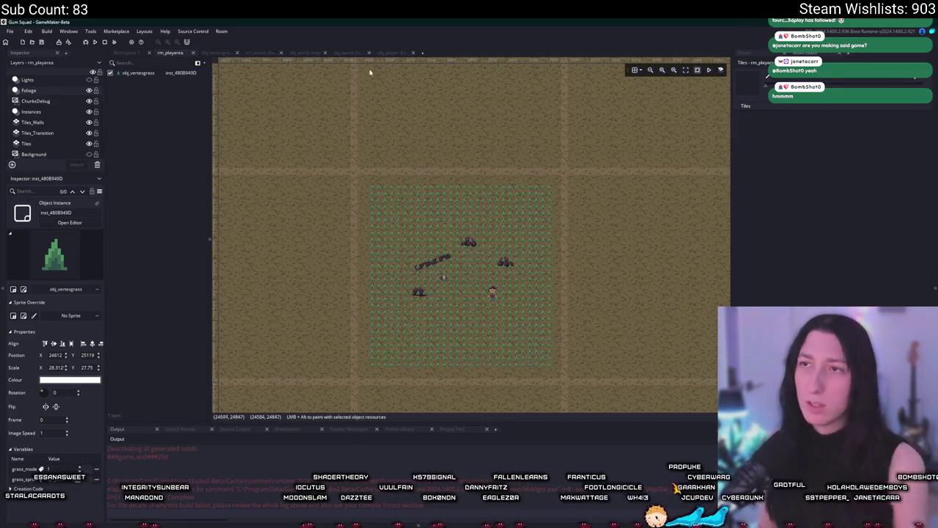
left_click(390, 54)
left_click(350, 53)
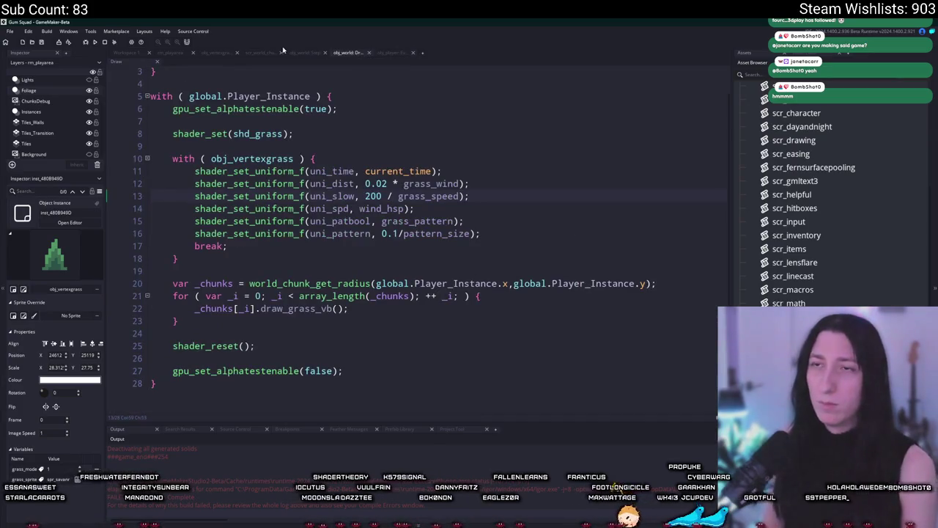
Step: Jump from the build_grass_vb call on line 57 of obj_world's Step event to its definition
left_click(305, 52)
left_click(380, 263)
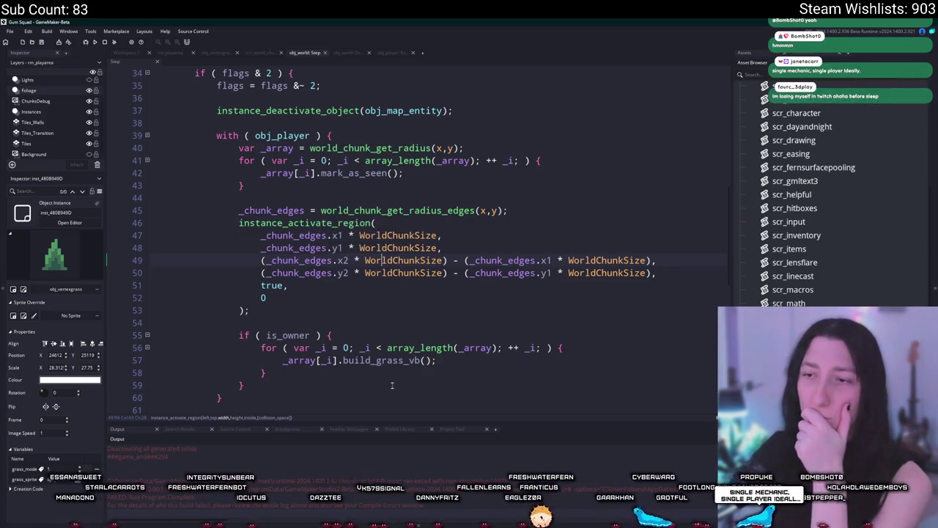
left_click(343, 360)
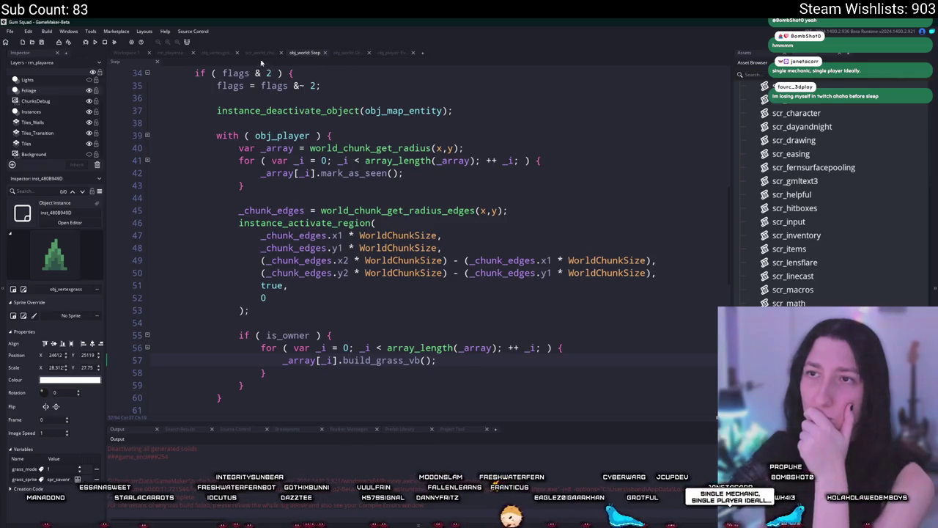
key("F12")
scroll(406, 136, "up", 1)
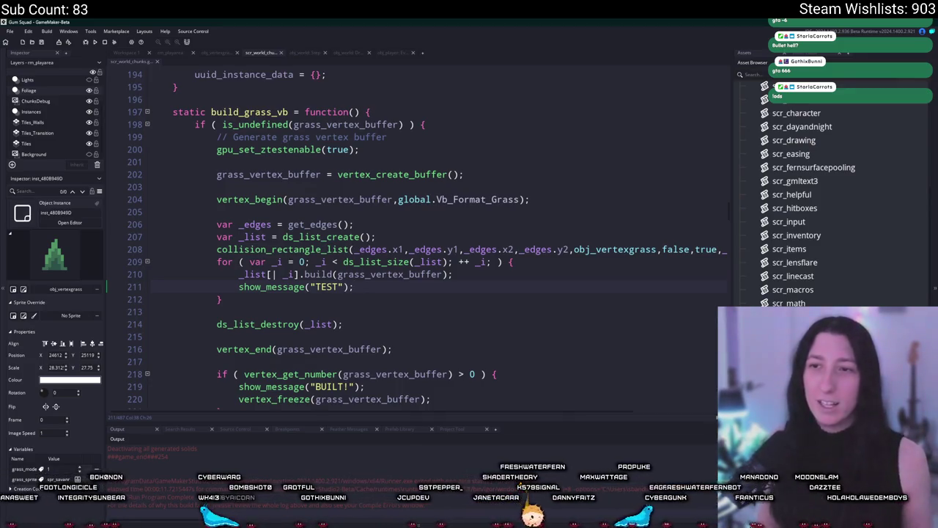
mouse_move(396, 263)
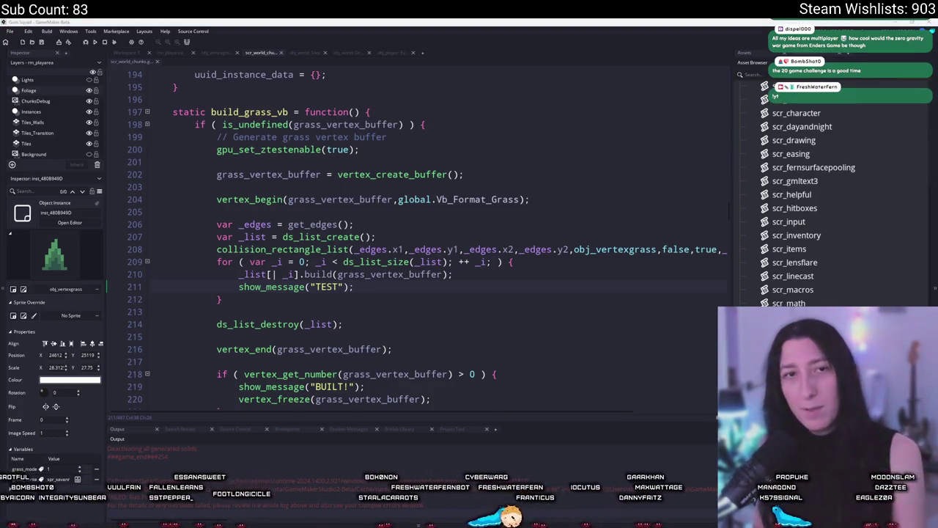
key("alt+Tab")
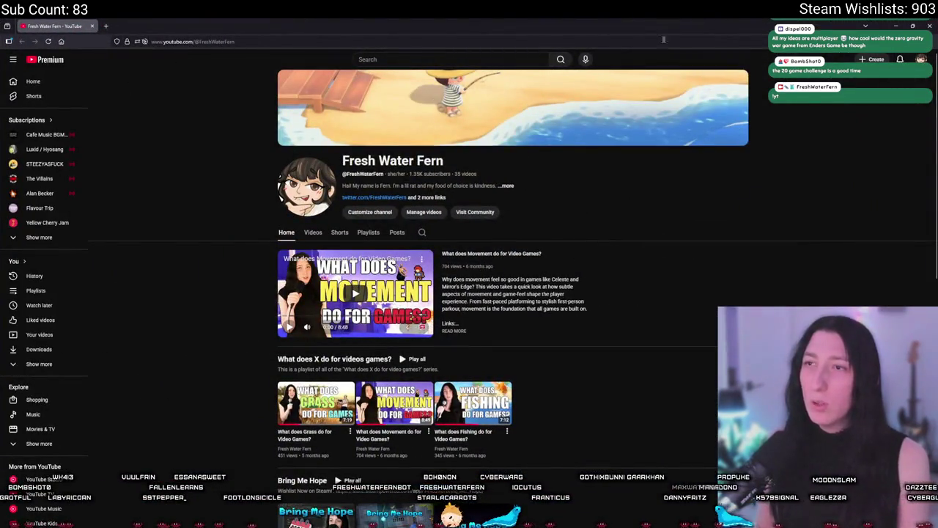
Step: Load YouTube and open the Stardew Valley dev video from the notifications
key("alt+Tab")
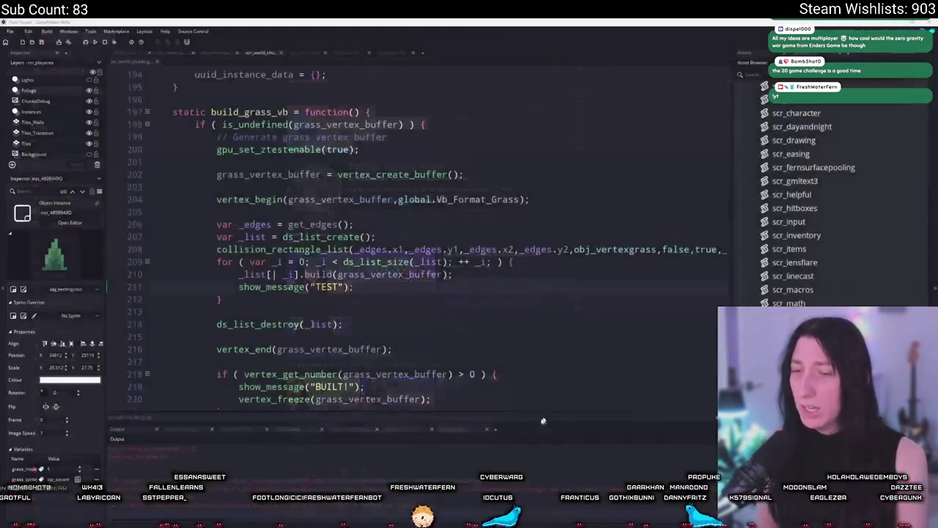
key("alt+Tab")
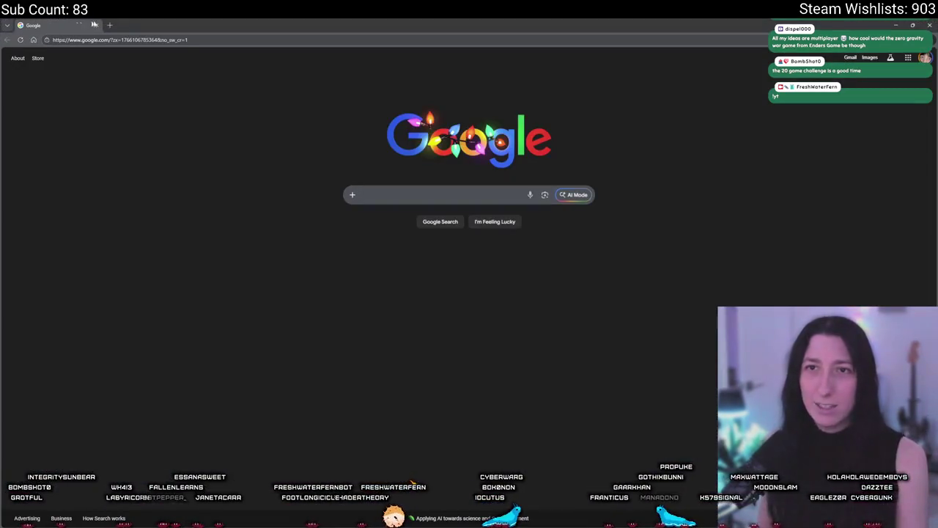
left_click(120, 41)
key("Return")
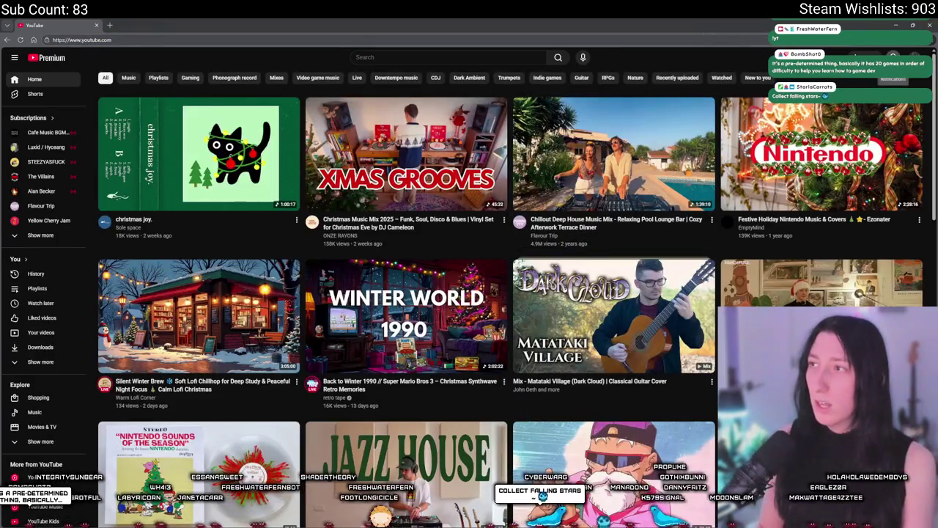
left_click(893, 55)
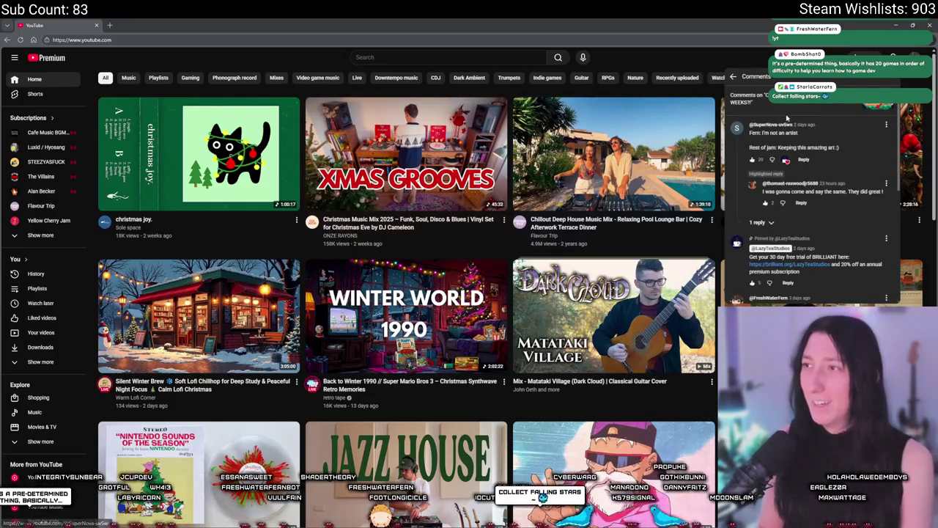
left_click(803, 107)
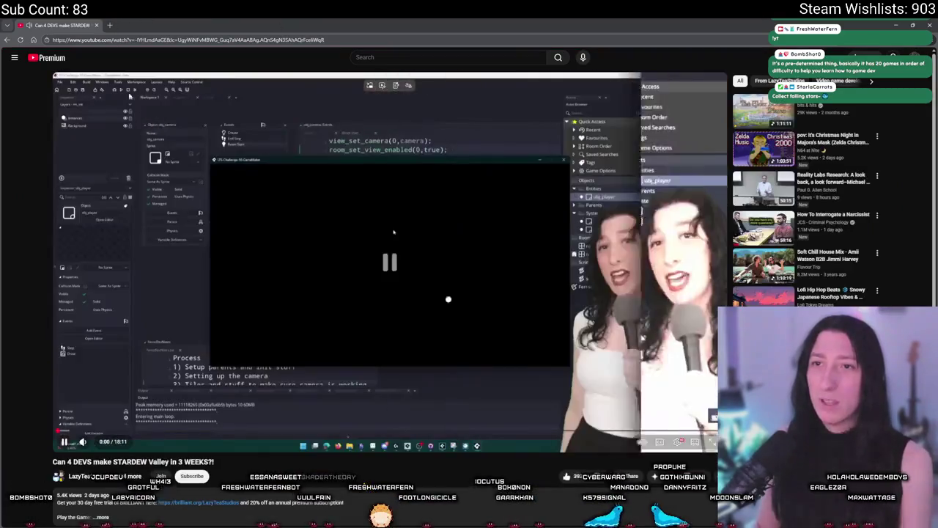
Step: Discard a stray new tab and copy the video's URL from the player's context menu
left_click(109, 23)
type("build_grass_vb")
left_click(184, 25)
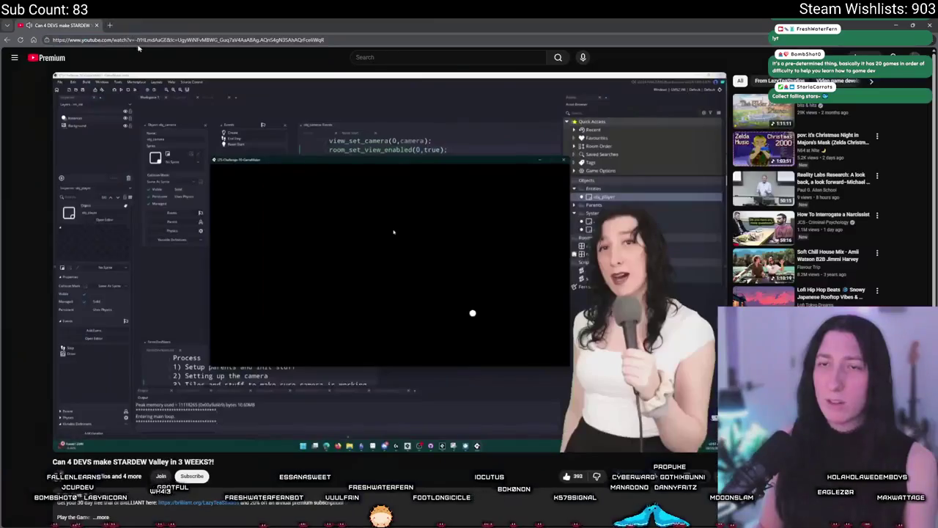
left_click(167, 41)
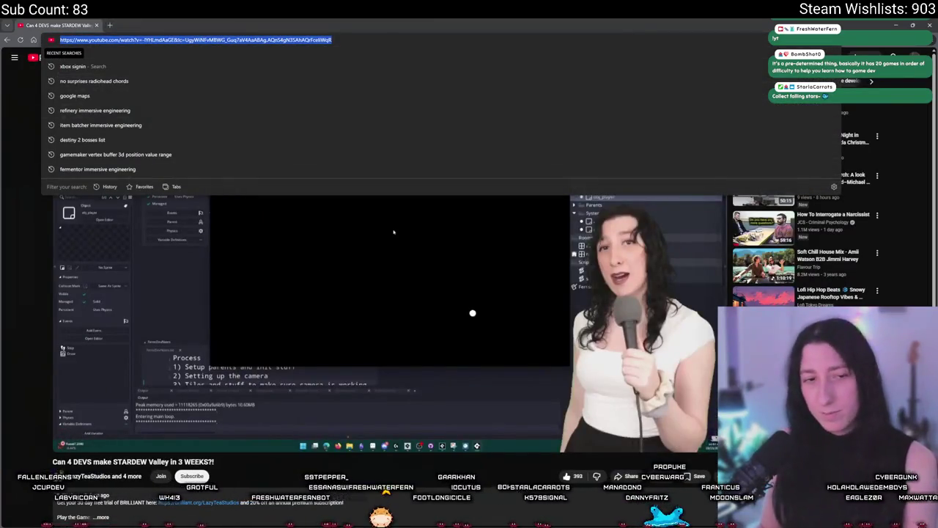
left_click(228, 133)
right_click(227, 133)
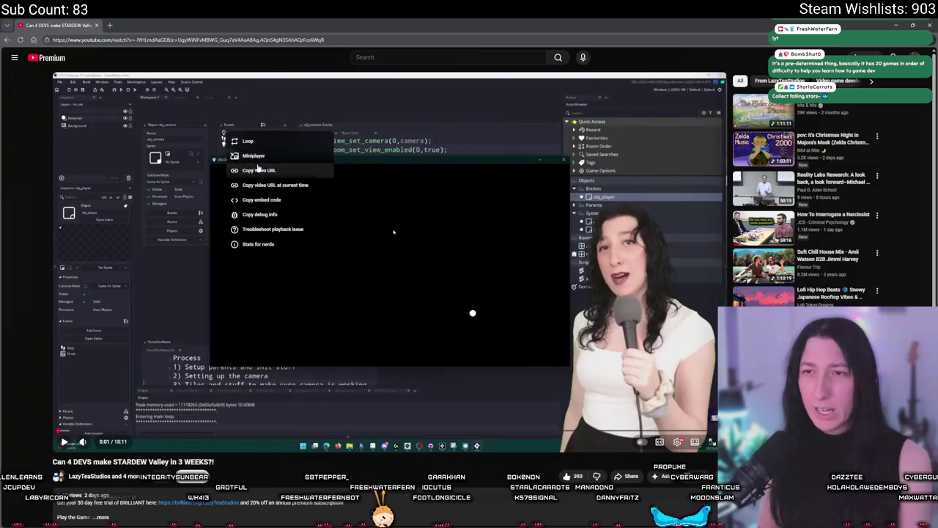
left_click(258, 171)
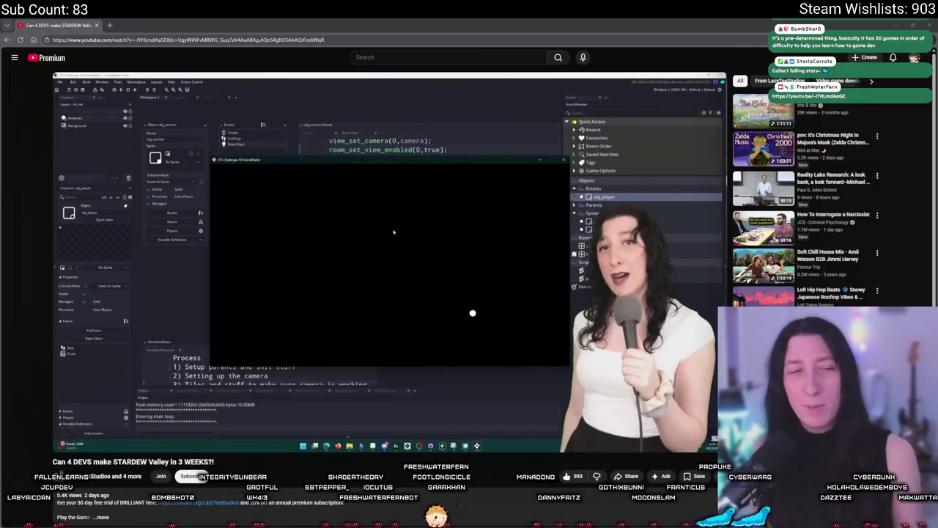
Step: Skip the video ahead to about 2:32
scroll(264, 308, "down", 2)
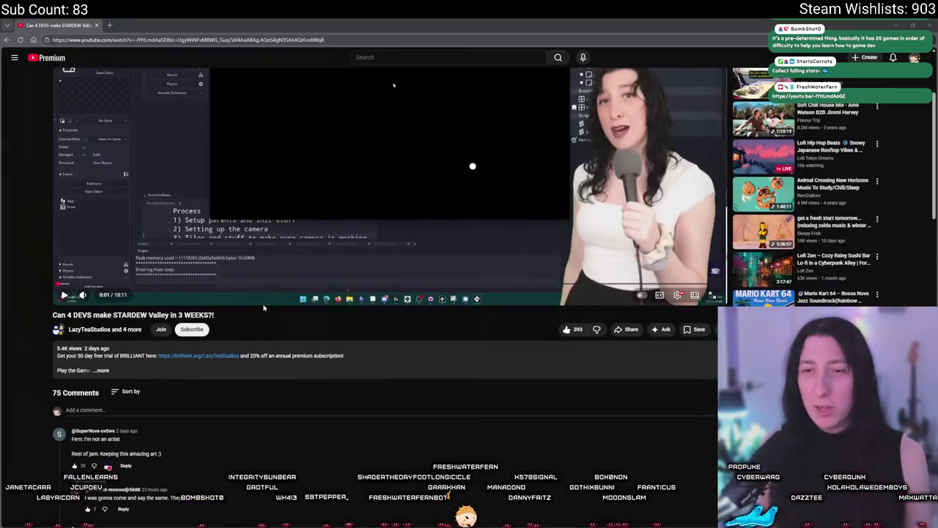
mouse_move(71, 281)
left_mouse_down()
mouse_move(103, 348)
mouse_move(126, 359)
left_mouse_up()
scroll(75, 283, "up", 1)
scroll(75, 283, "up", 1)
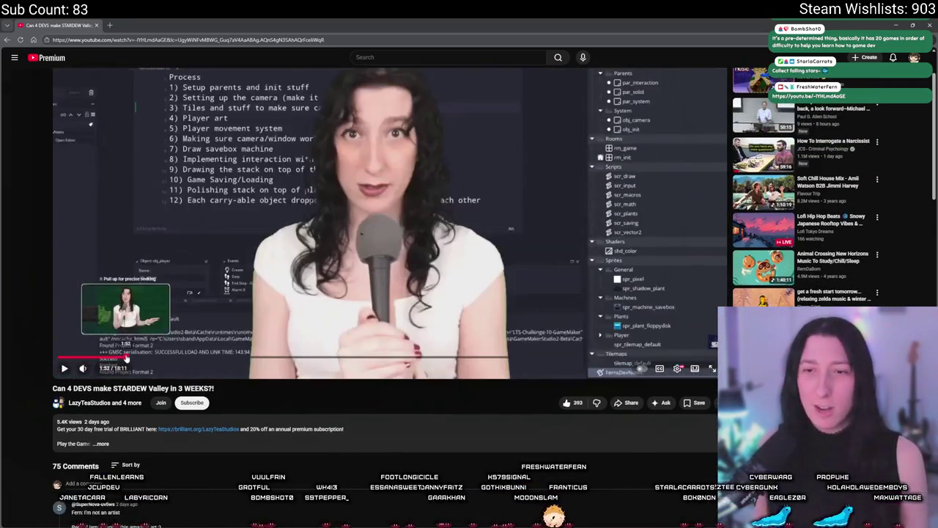
scroll(126, 360, "up", 2)
left_click_drag(137, 429, 162, 432)
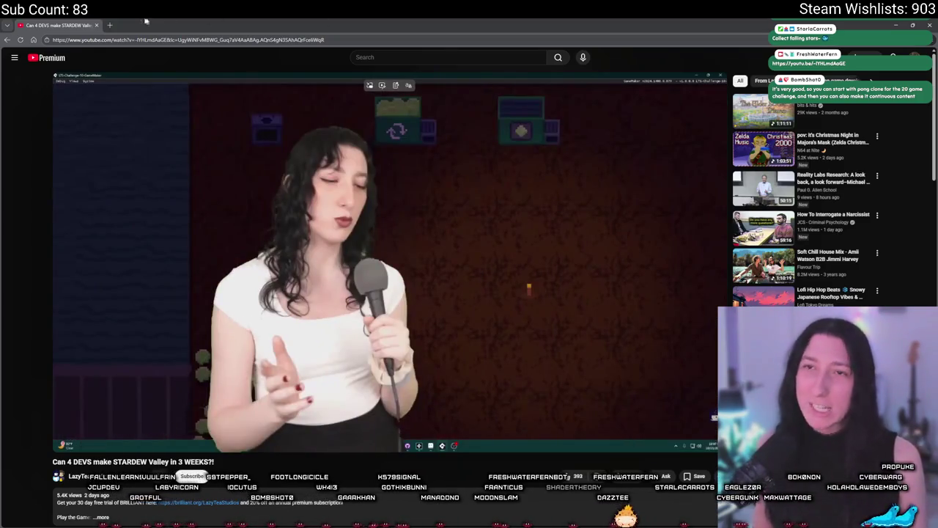
key("alt+Tab")
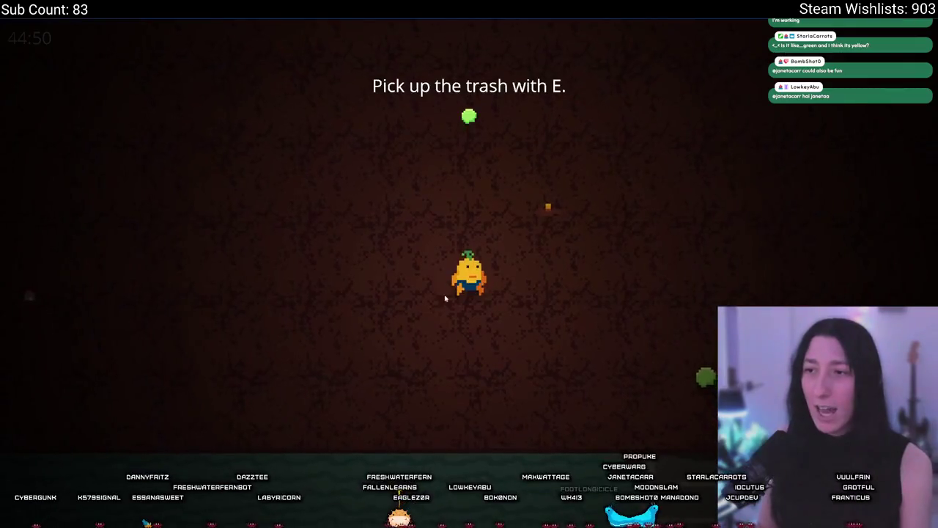
Step: Pick up the green trash and deliver it to the Trash Cannon
key("d")
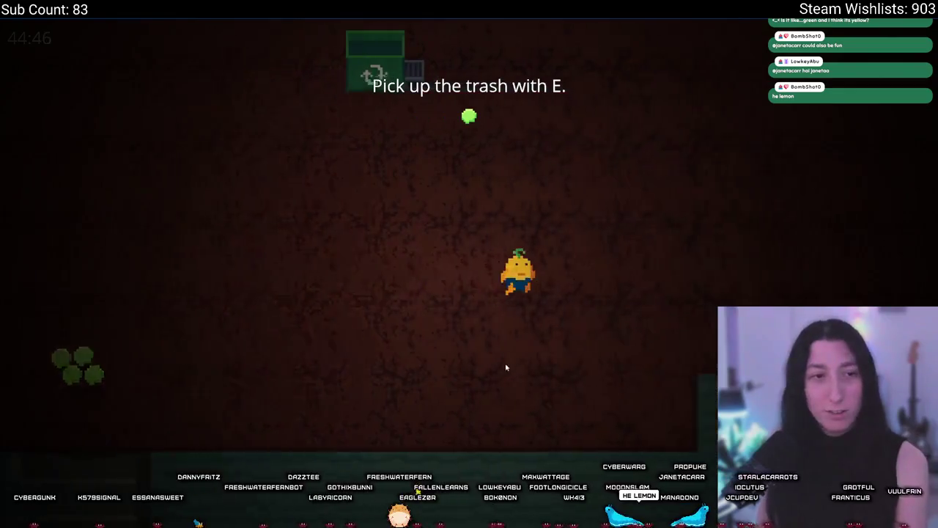
key("s")
key("a")
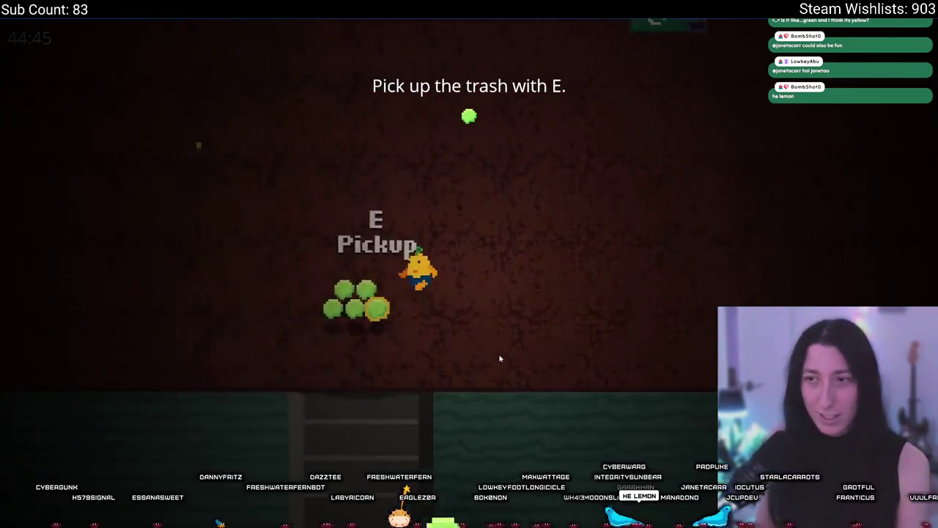
key("a")
key("d")
key("e")
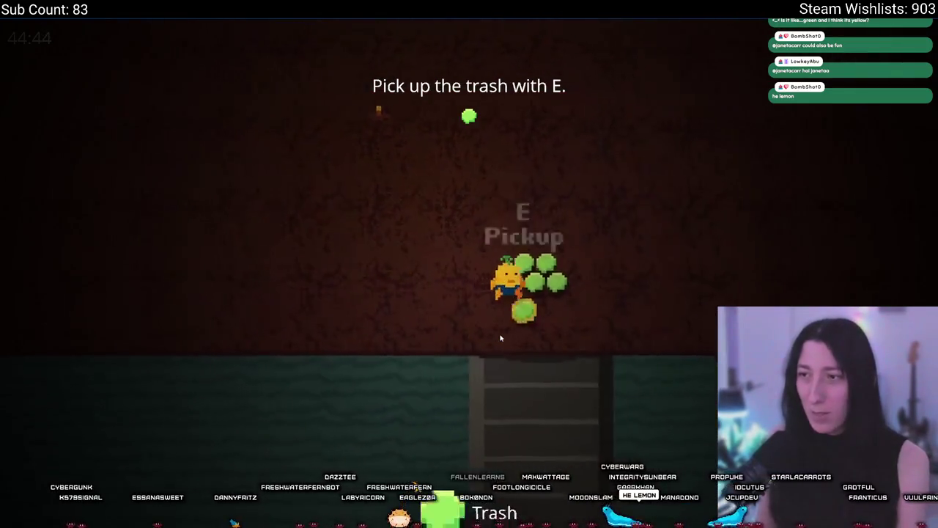
key("w")
key("w")
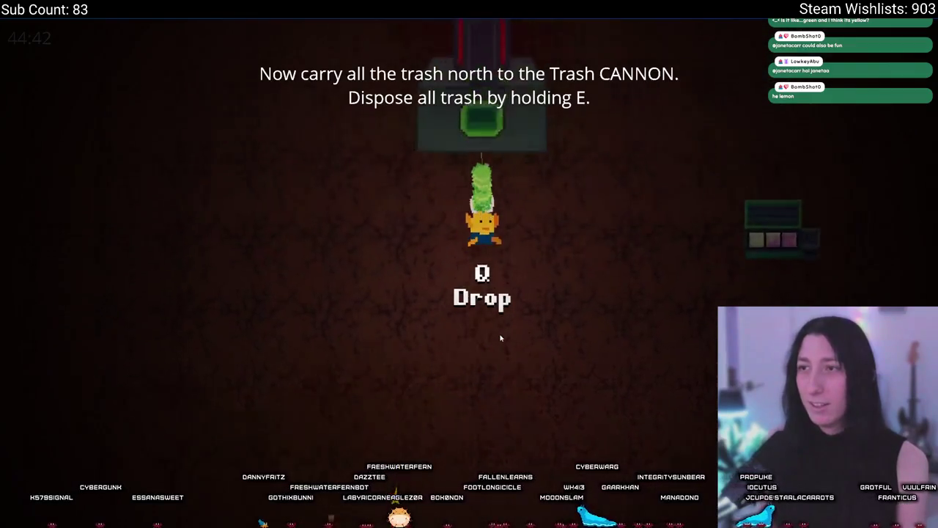
key("e")
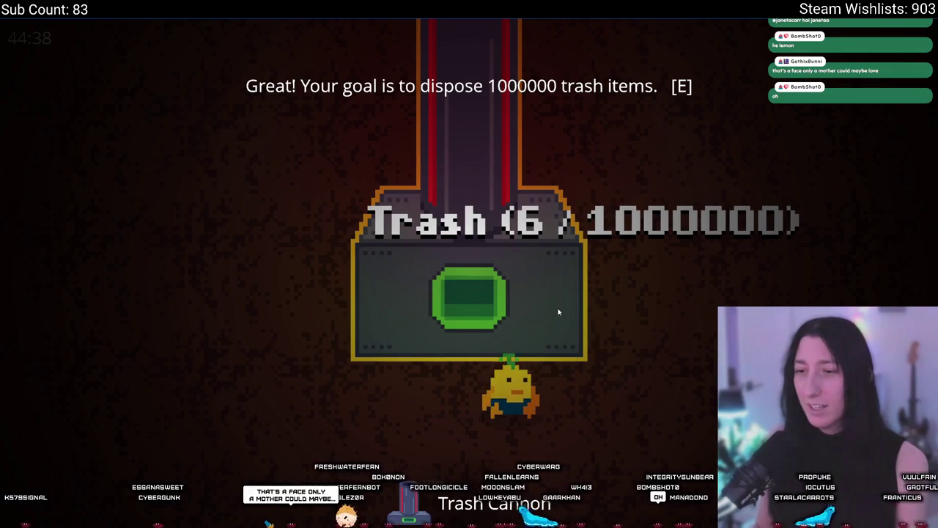
Step: Advance the tutorial text, roam for more trash, then leave fullscreen and return to GameMaker
key("e")
key("e")
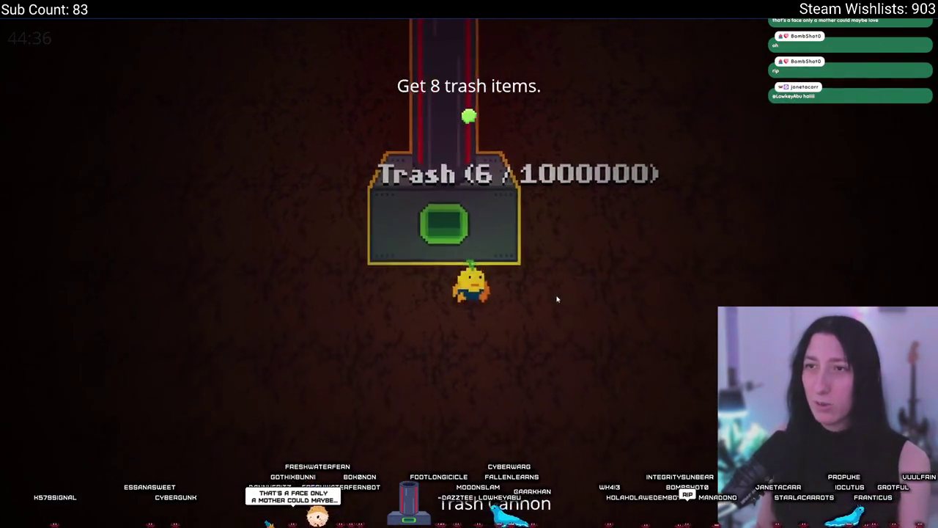
key("s")
key("a")
key("w")
key("s")
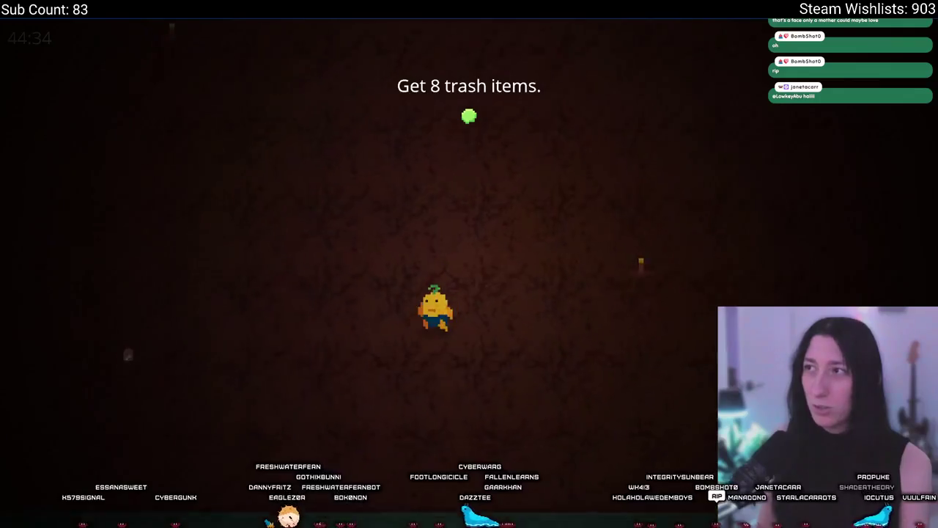
key("w")
key("d")
key("Escape")
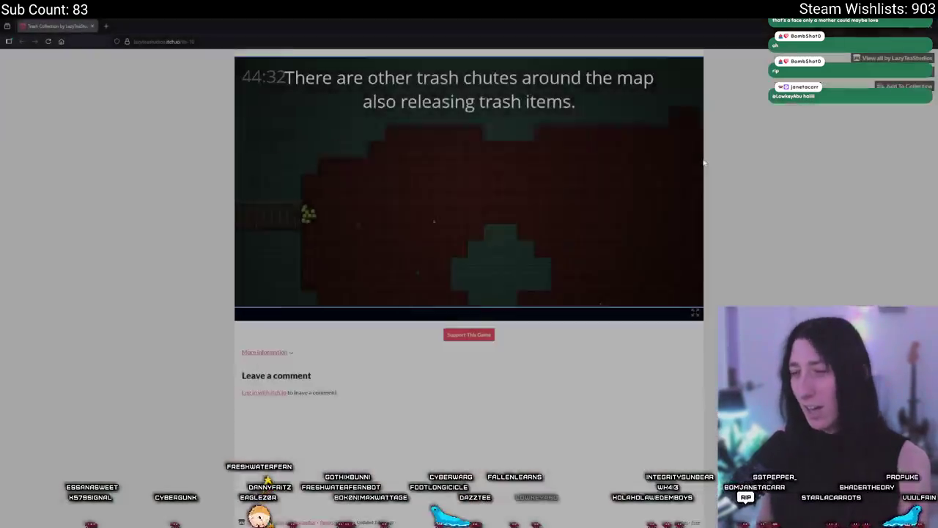
left_click(185, 41)
key("alt+Tab")
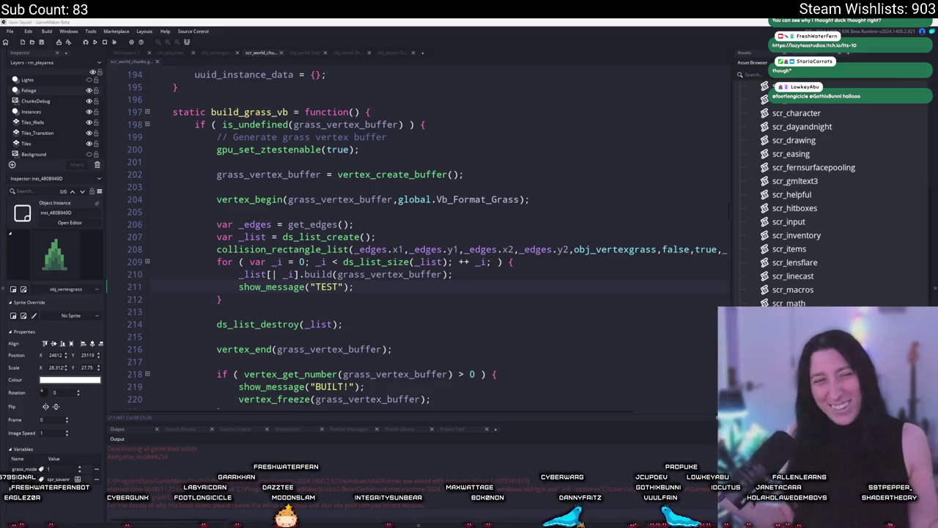
Step: Replace "BUILT!" in the show_message call with vertex_get_number(grass_vertex_buffer)
left_click(413, 287)
scroll(408, 298, "down", 1)
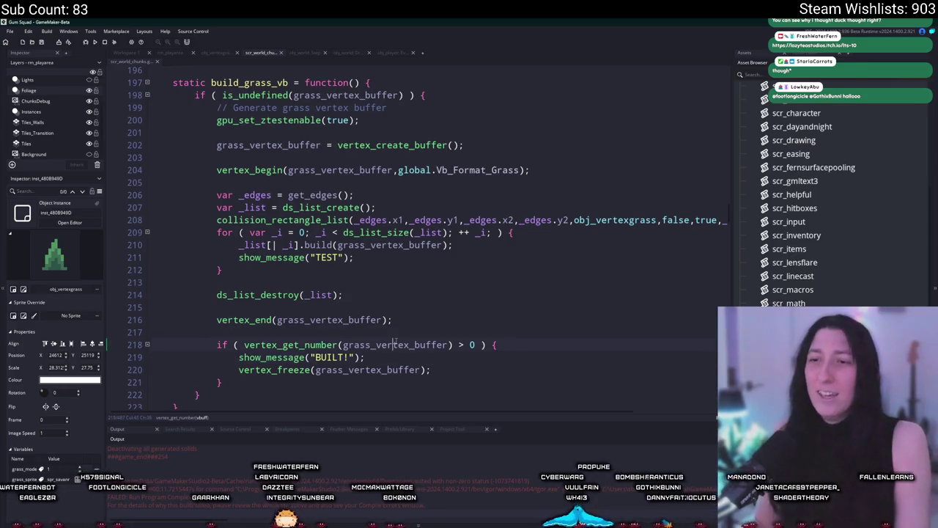
left_click(440, 345)
double_click(290, 344)
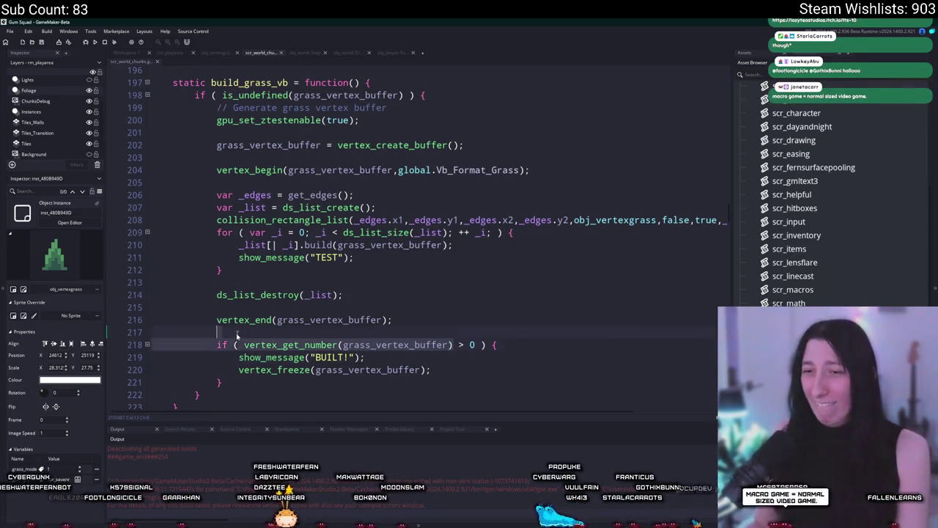
key("ctrl+c")
left_click_drag(311, 357, 354, 357)
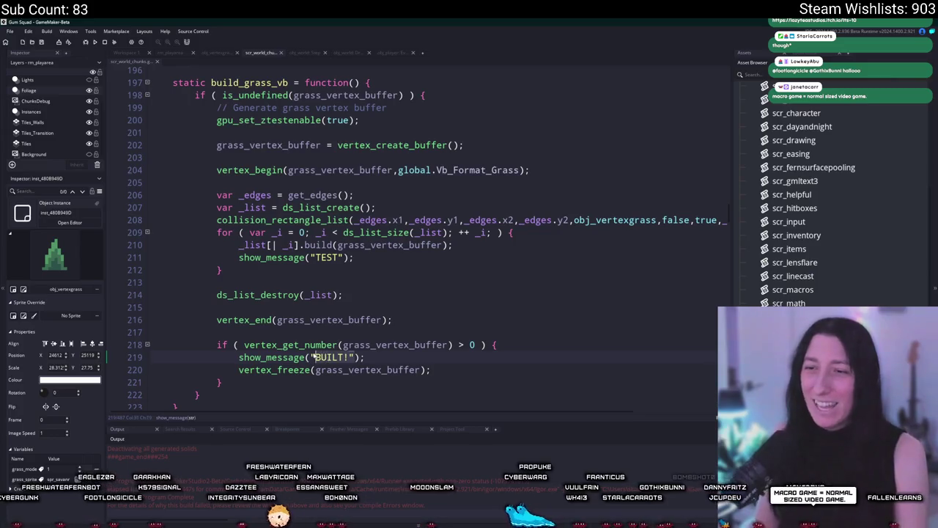
key("ctrl+v")
Step: Delete the show_message("TEST"); line and run the game
left_click(355, 257)
left_click_drag(355, 258, 146, 257)
key("BackSpace")
key("BackSpace")
key("F5")
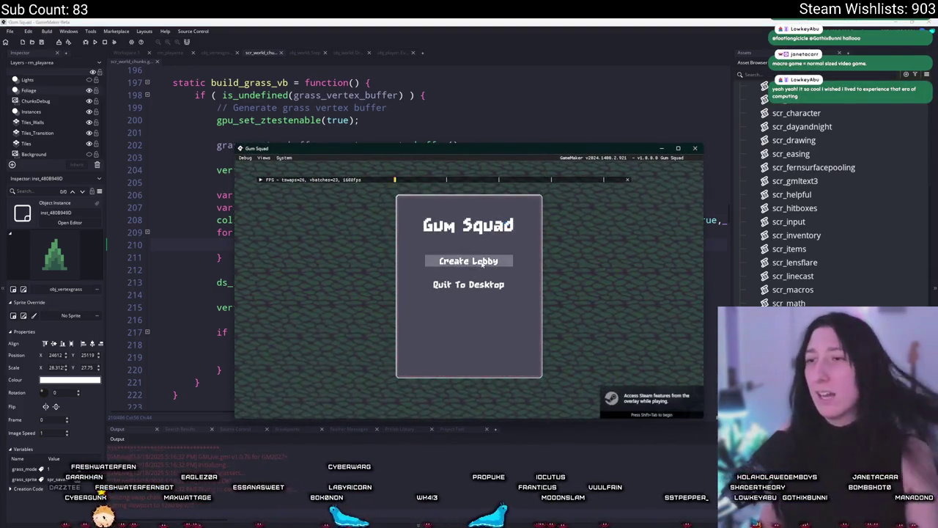
Step: Enter a lobby in-game, confirm the grass buffer reports 11754 vertices, then close the game
left_click(469, 261)
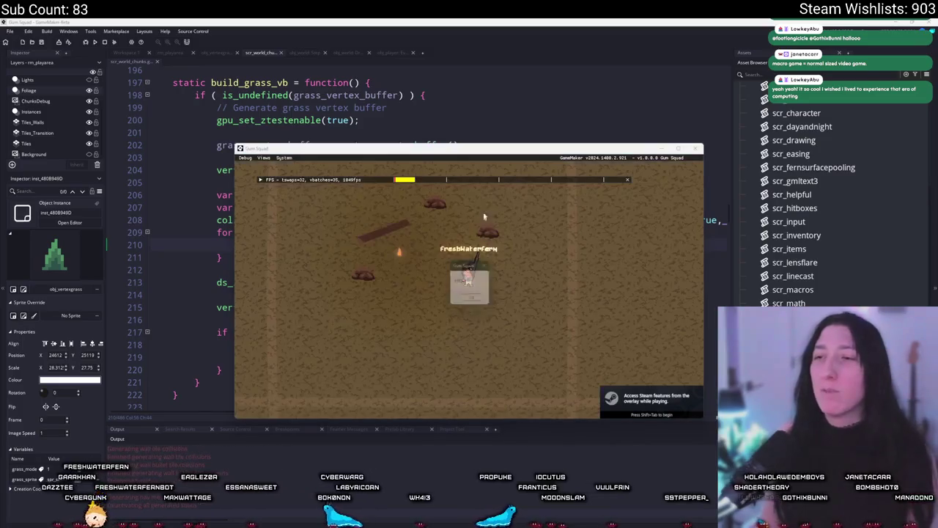
left_click(473, 300)
left_click(695, 148)
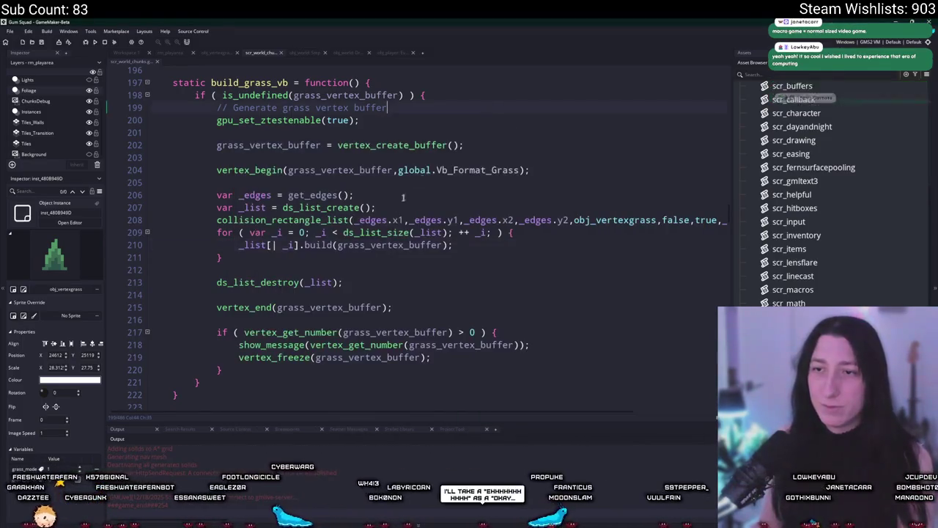
Step: Delete the vertex-count show_message line from build_grass_vb
left_click_drag(498, 332, 557, 339)
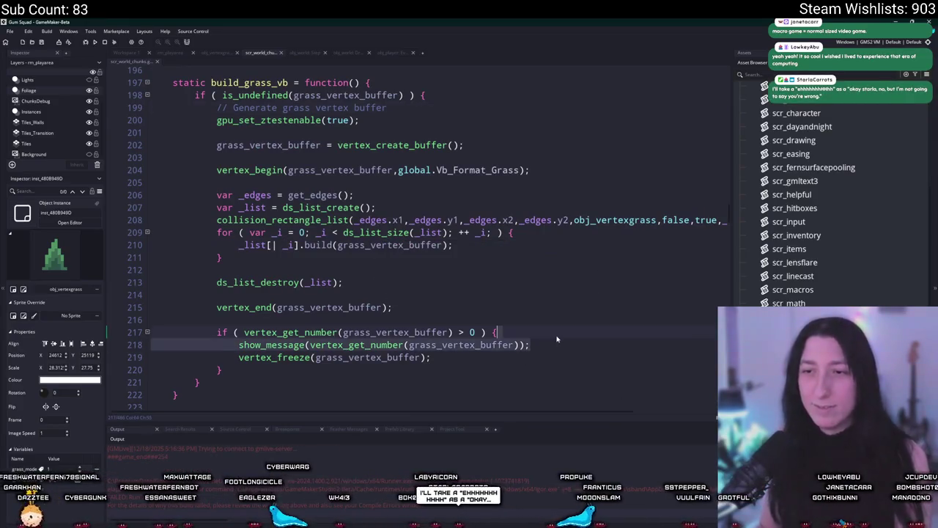
key("Delete")
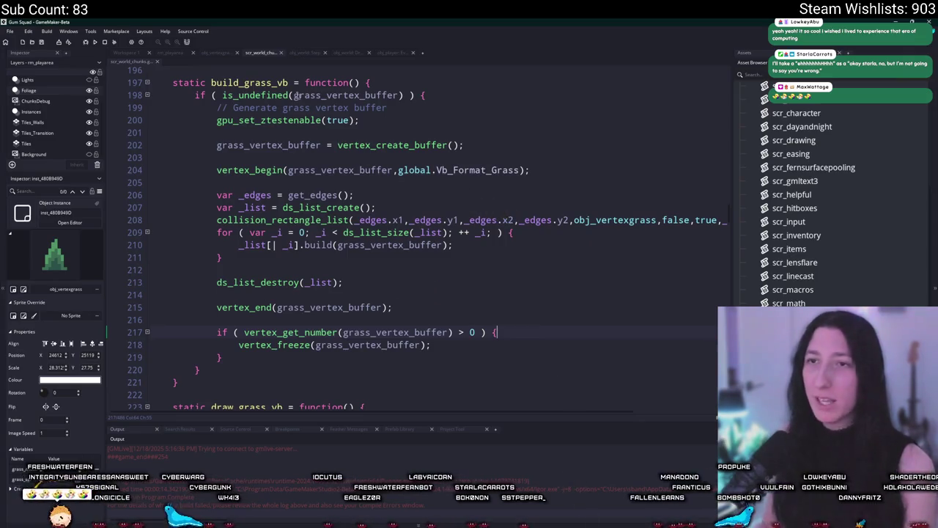
left_click(170, 53)
Step: Shrink the obj_vertexgrass instance to a small patch by dragging its corner inward
left_click(431, 223)
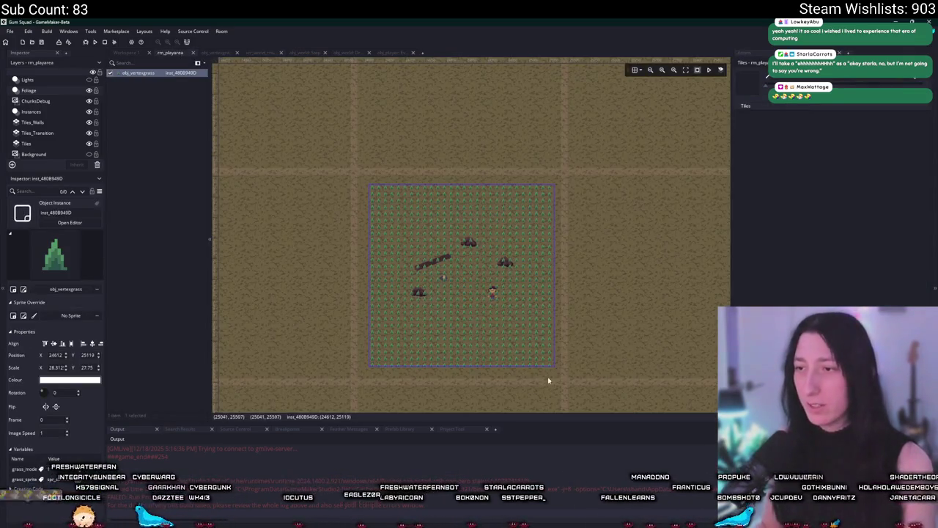
left_click_drag(551, 368, 429, 227)
scroll(430, 226, "down", 10)
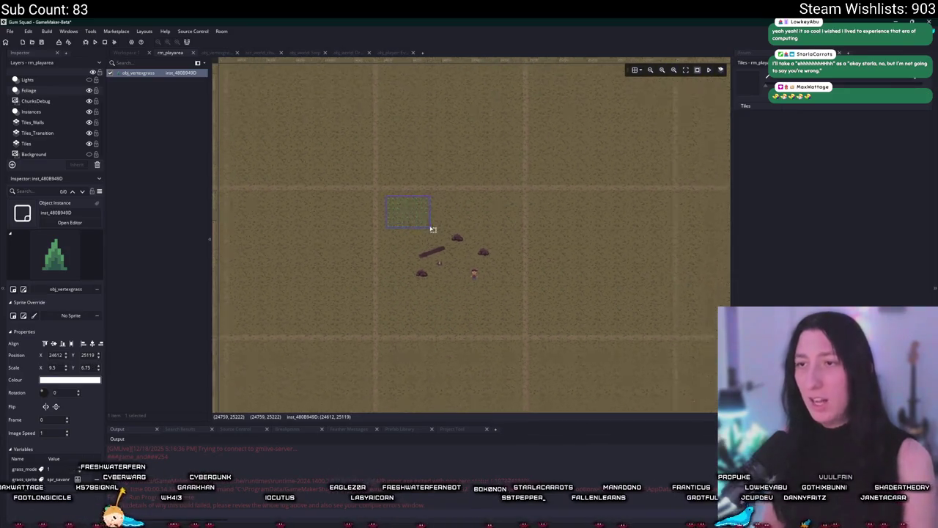
scroll(418, 228, "down", 5)
scroll(417, 225, "up", 5)
scroll(417, 224, "down", 2)
scroll(356, 141, "up", 3)
scroll(363, 190, "down", 2)
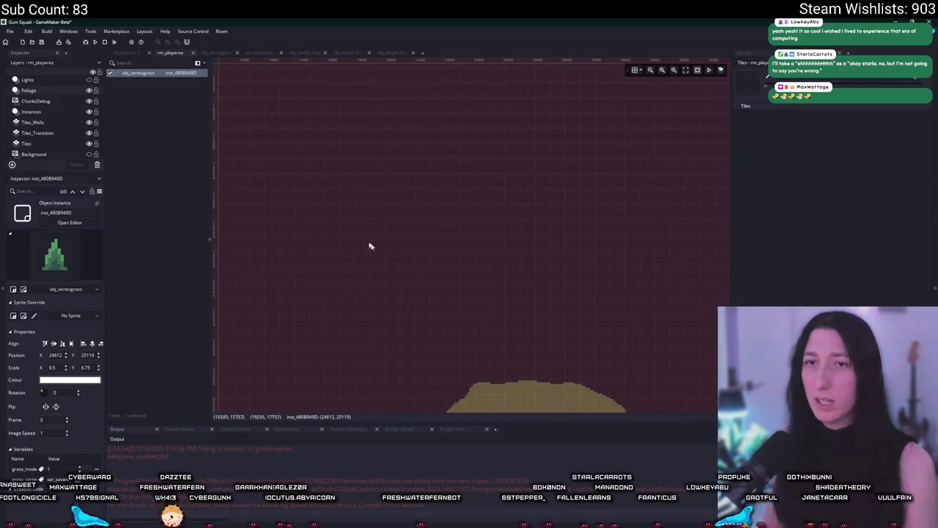
scroll(342, 163, "up", 2)
scroll(381, 242, "down", 6)
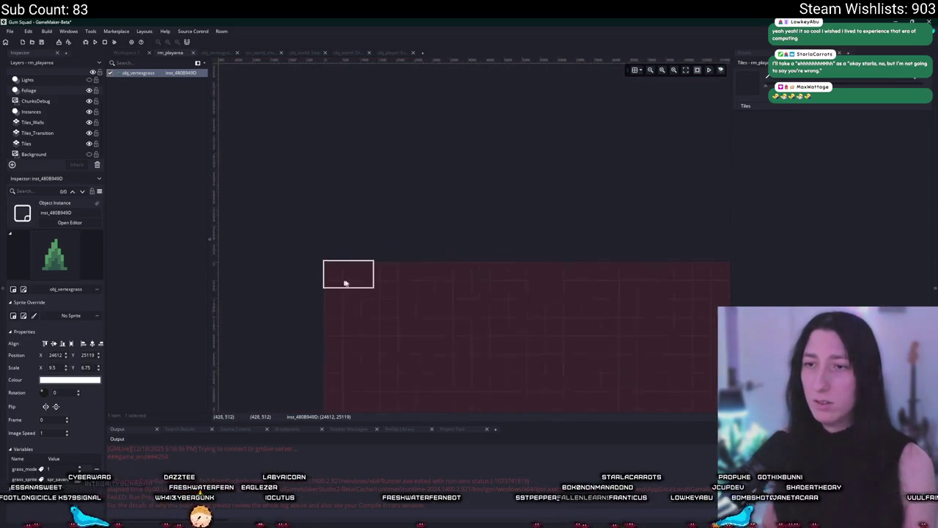
scroll(345, 279, "up", 3)
scroll(439, 192, "down", 2)
scroll(458, 335, "up", 1)
scroll(458, 335, "up", 3)
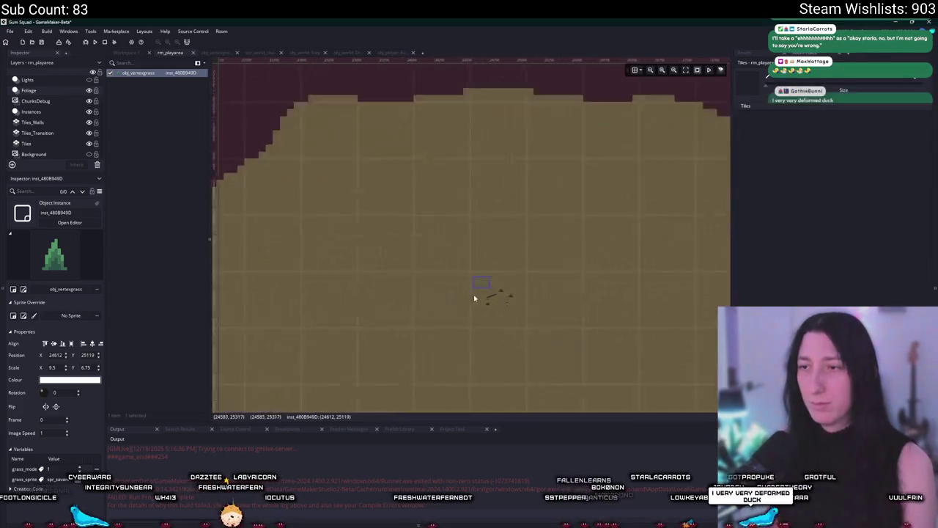
Step: Move the grass patch onto the log near the campfire, around 24755, 25243, and run the game
left_click_drag(394, 202, 453, 253)
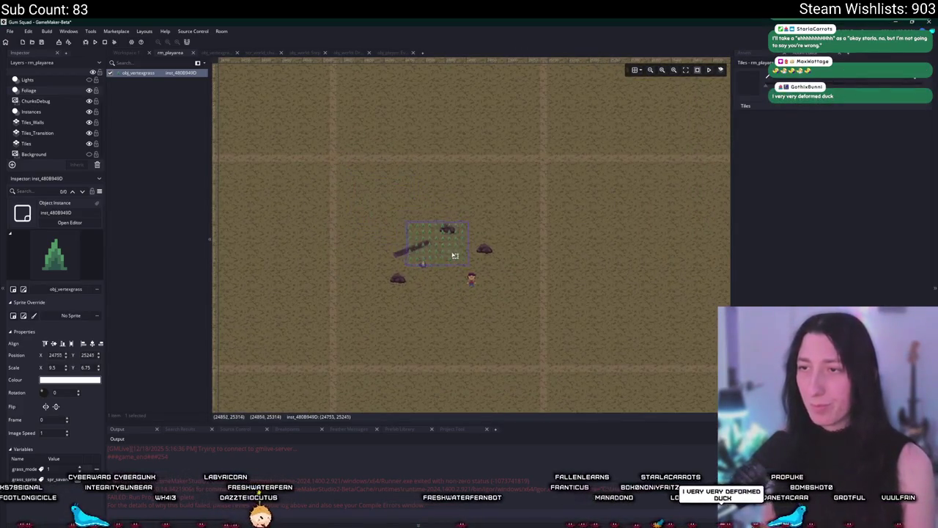
left_click(54, 119)
left_click(53, 111)
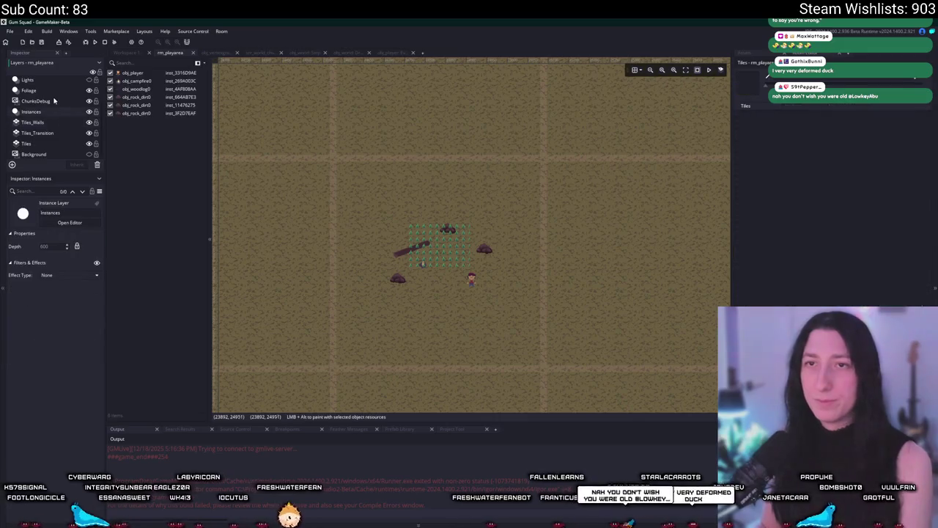
left_click(57, 90)
key("F5")
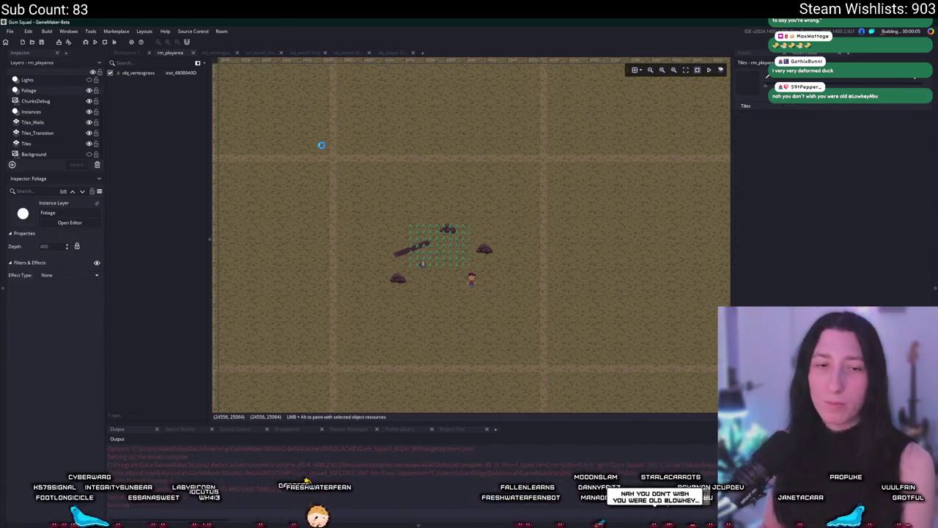
left_click(382, 53)
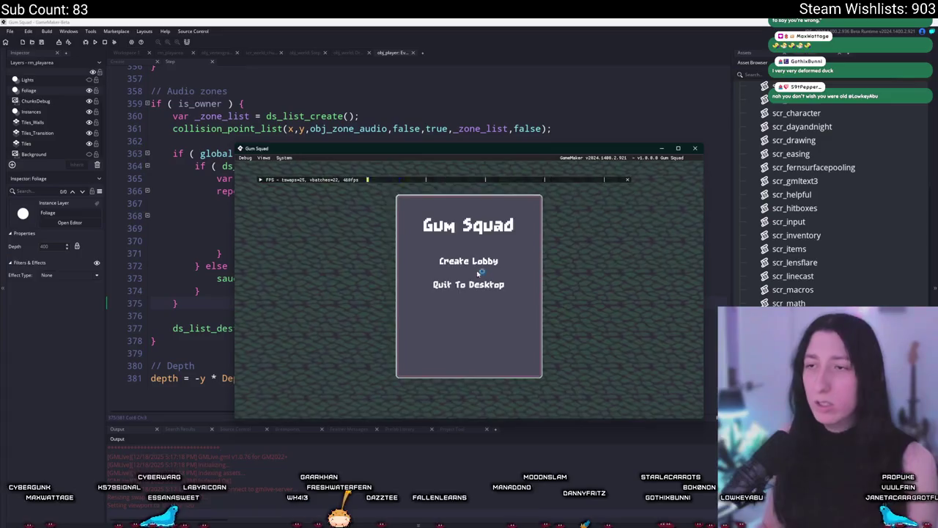
Step: Walk the character around the game world to check the grass, then close the game
left_click(475, 268)
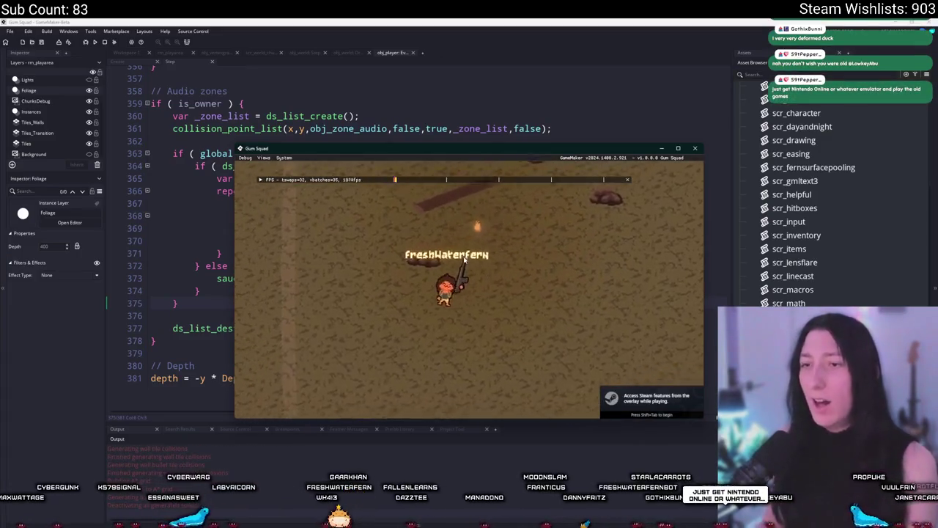
key("s")
key("d")
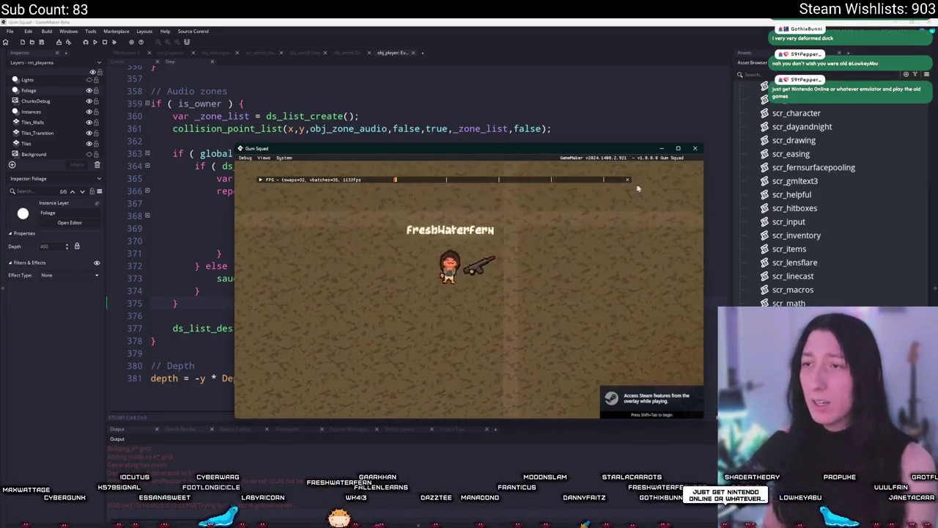
left_click(173, 141)
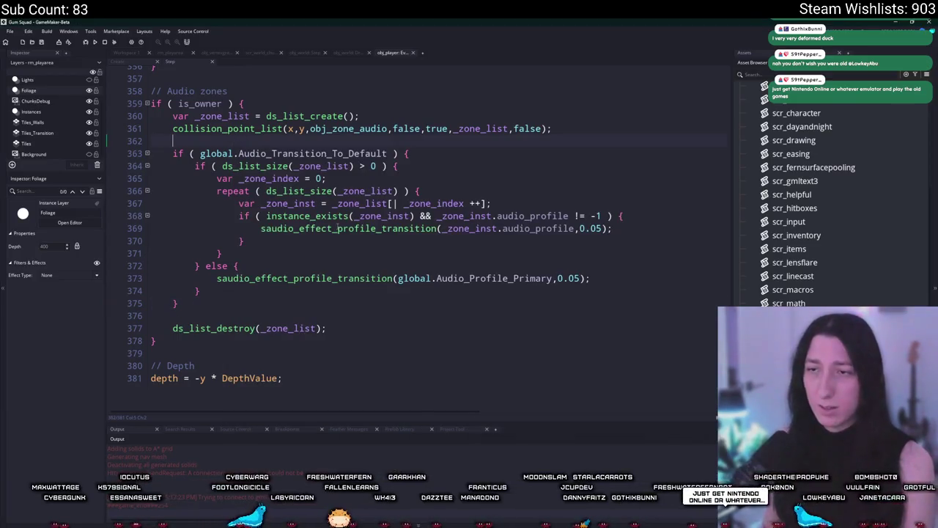
Step: In scr_world_chunks, undo to restore the vertex-count show_message line in build_grass_vb
left_click(155, 54)
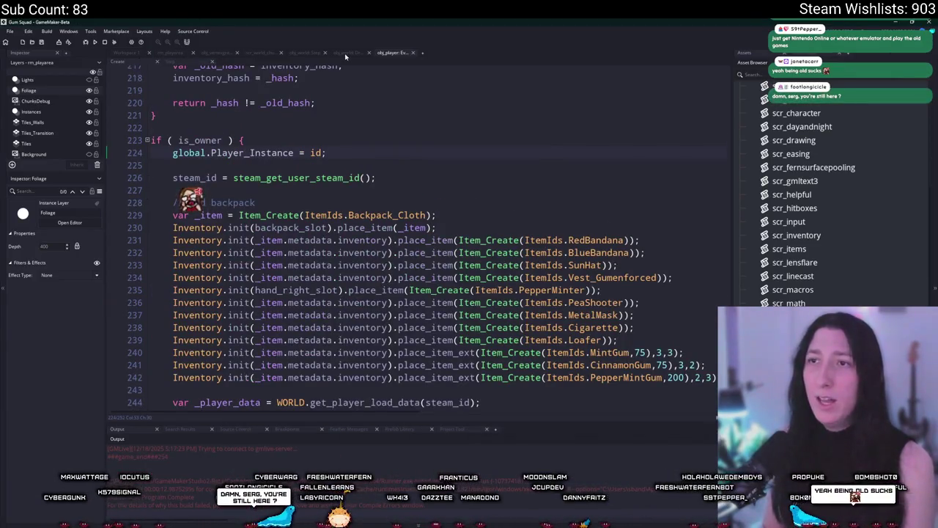
left_click(345, 54)
left_click(304, 53)
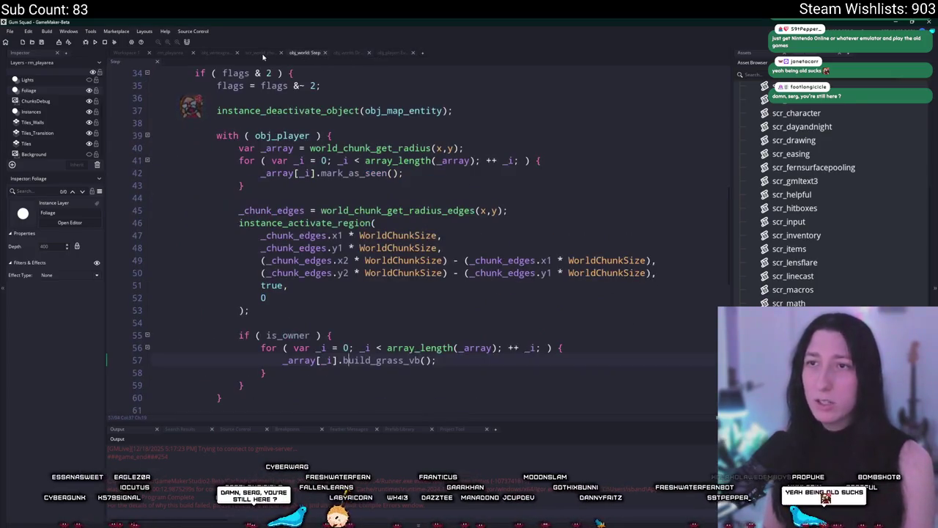
left_click(262, 55)
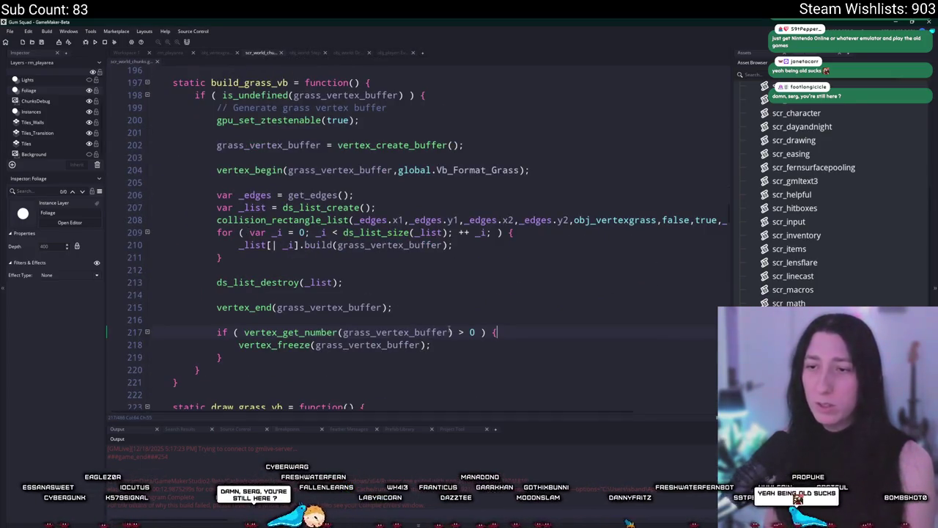
scroll(461, 345, "down", 1)
key("ctrl+z")
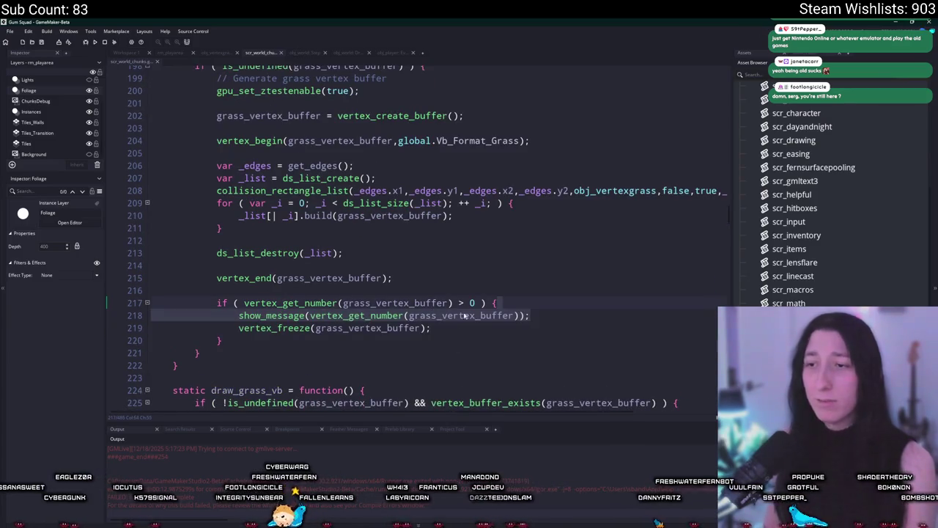
left_click(465, 316)
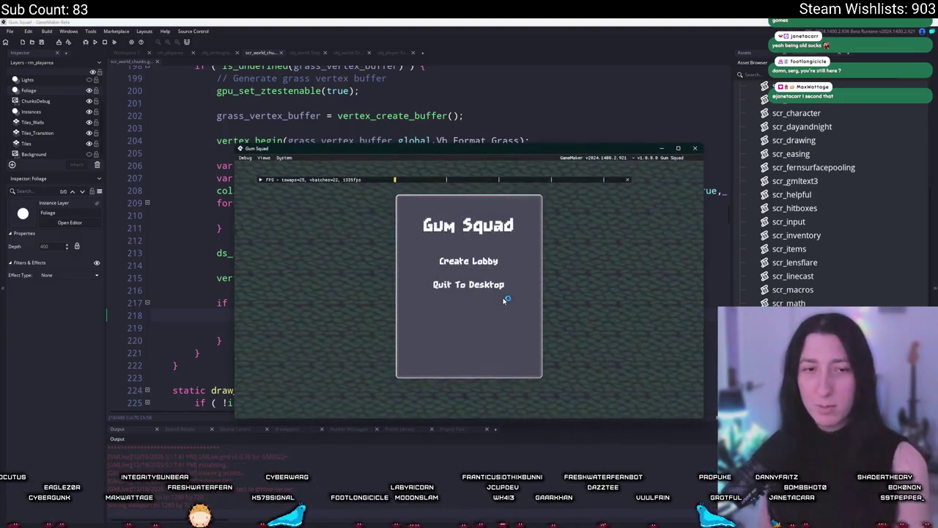
Step: Test-run a lobby, close the game, and select the grass instance in rm_playarea
left_click(505, 262)
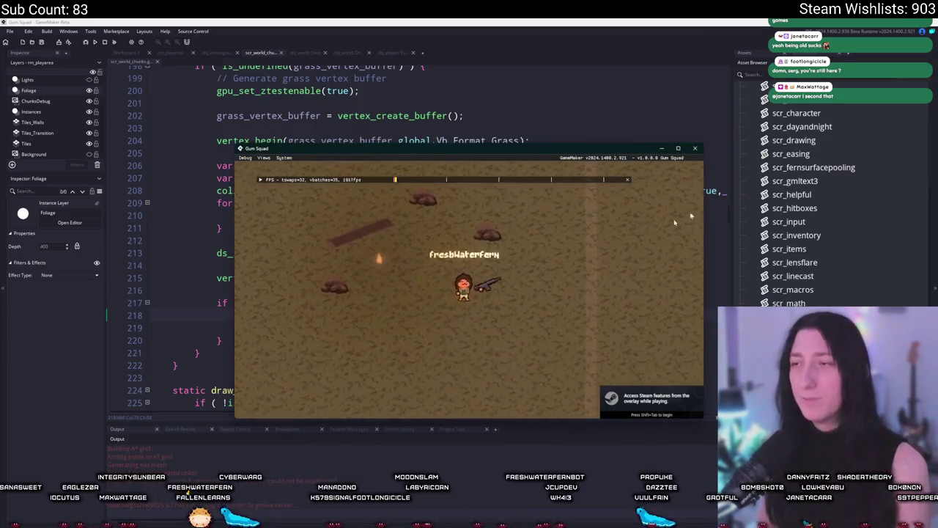
left_click(695, 148)
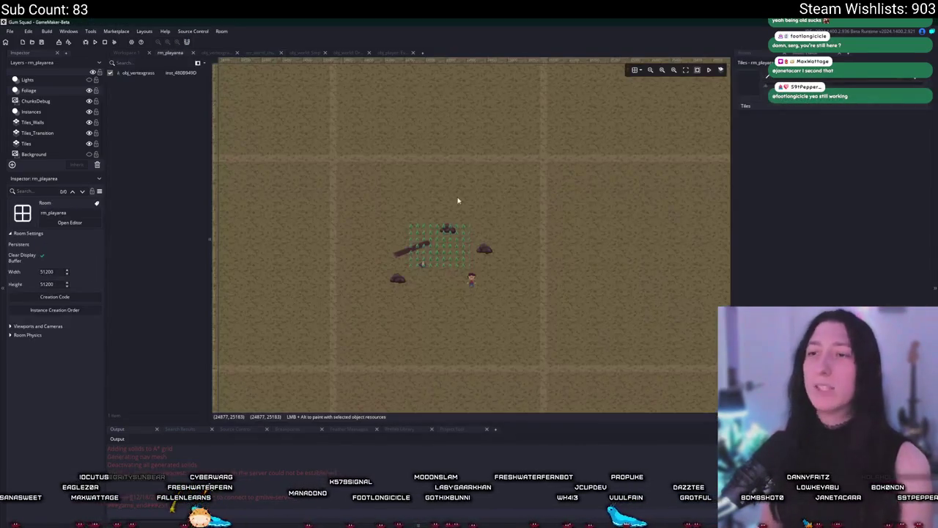
left_click(446, 239)
Step: Go back to build_grass_vb in scr_world_chunks and select the vertex-count message line
left_click(388, 53)
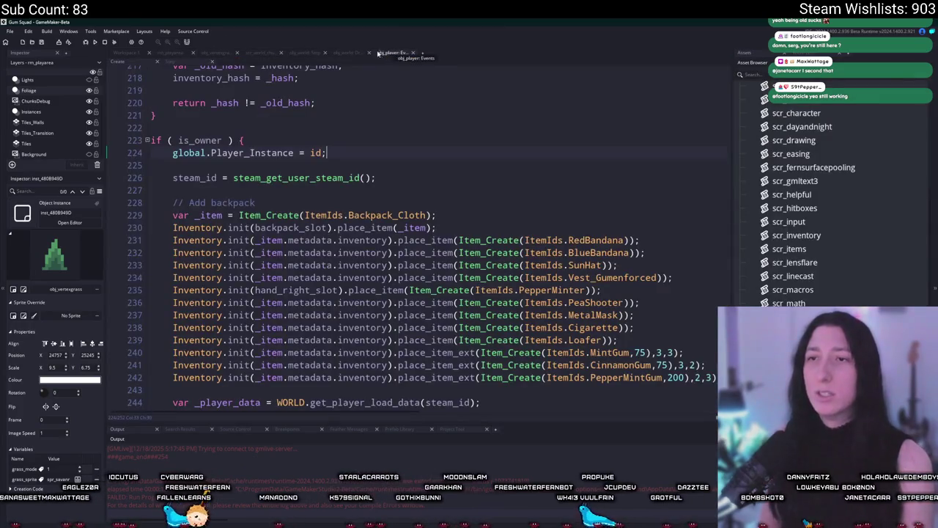
left_click(365, 54)
left_click(323, 54)
left_click(268, 54)
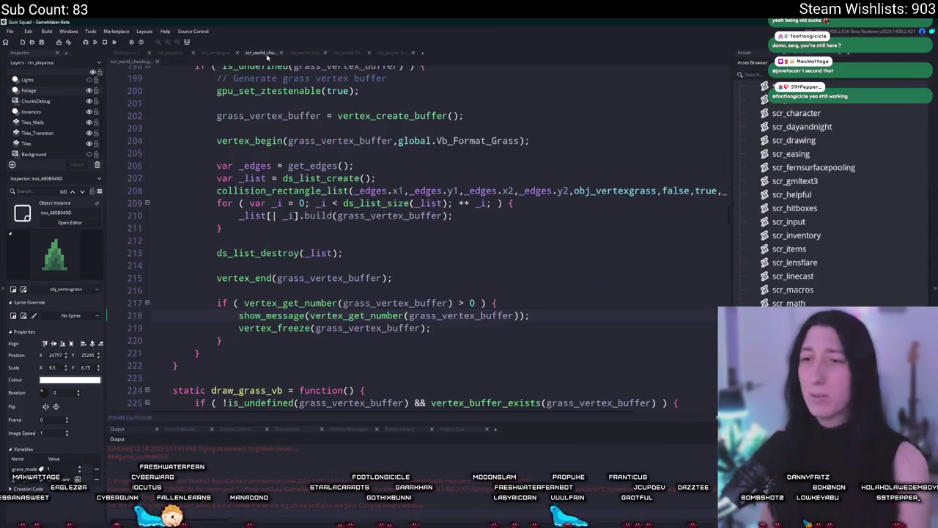
key("shift+Up")
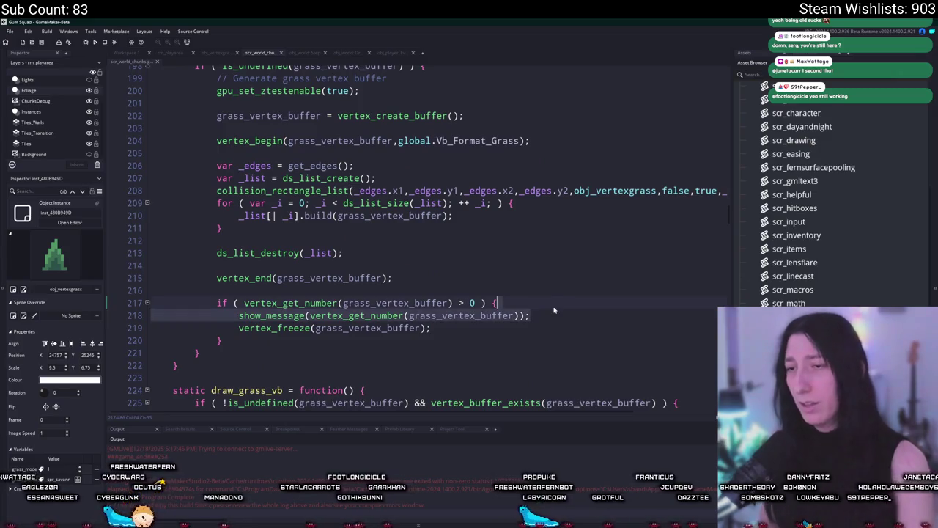
Step: Delete the vertex-count show_message line from build_grass_vb
scroll(552, 309, "up", 1)
key("BackSpace")
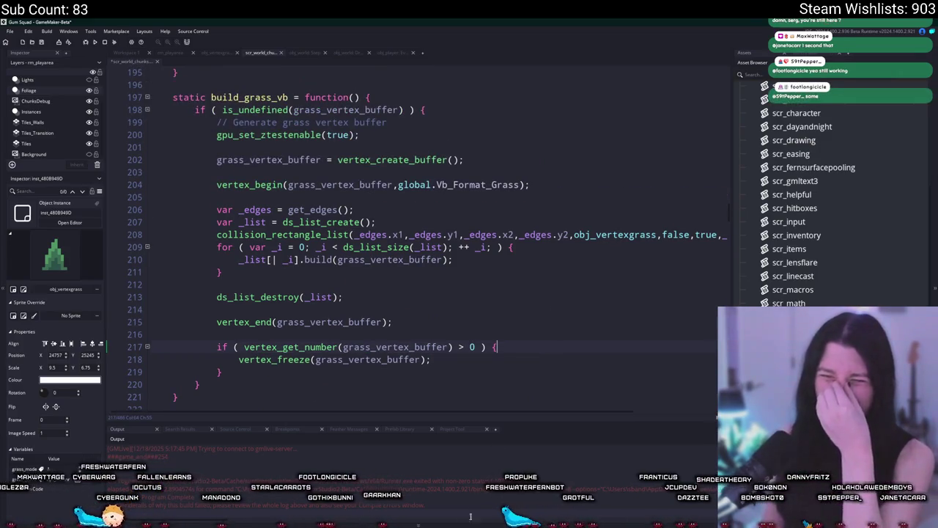
mouse_move(470, 501)
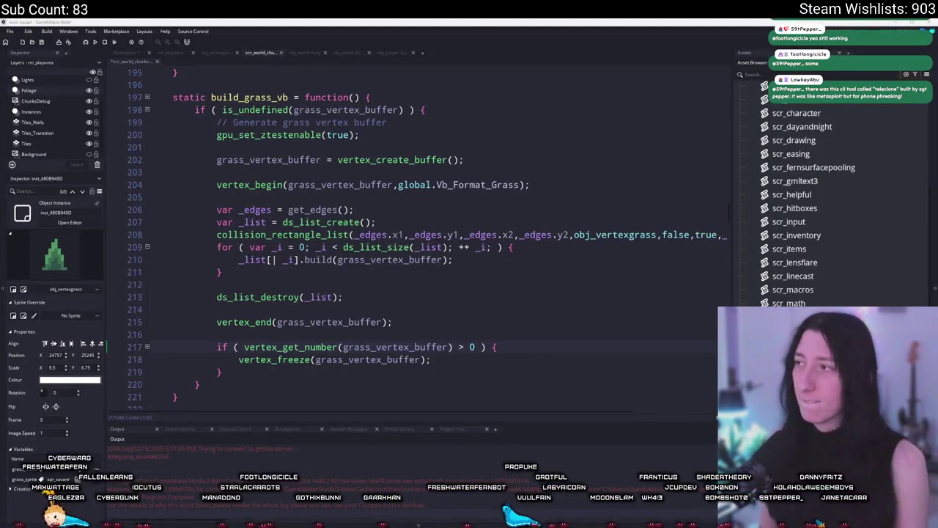
left_click(440, 235)
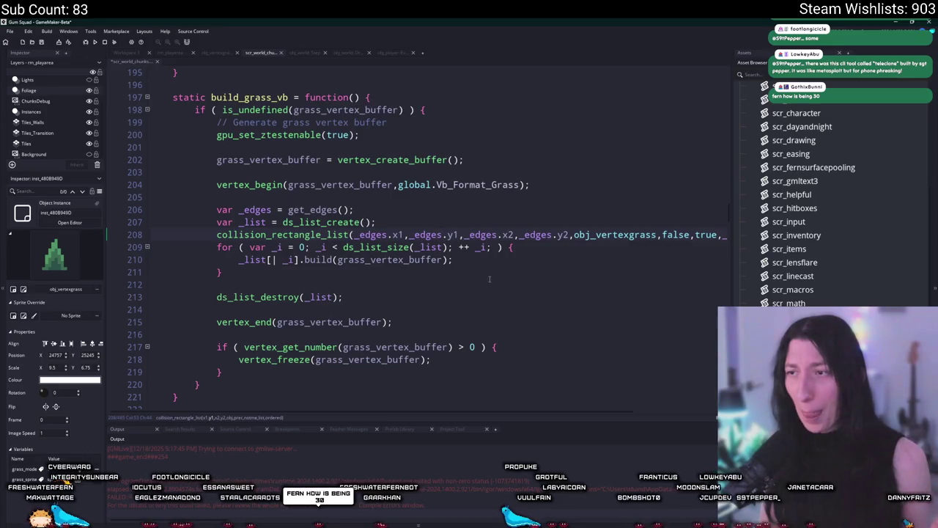
scroll(490, 280, "up", 2)
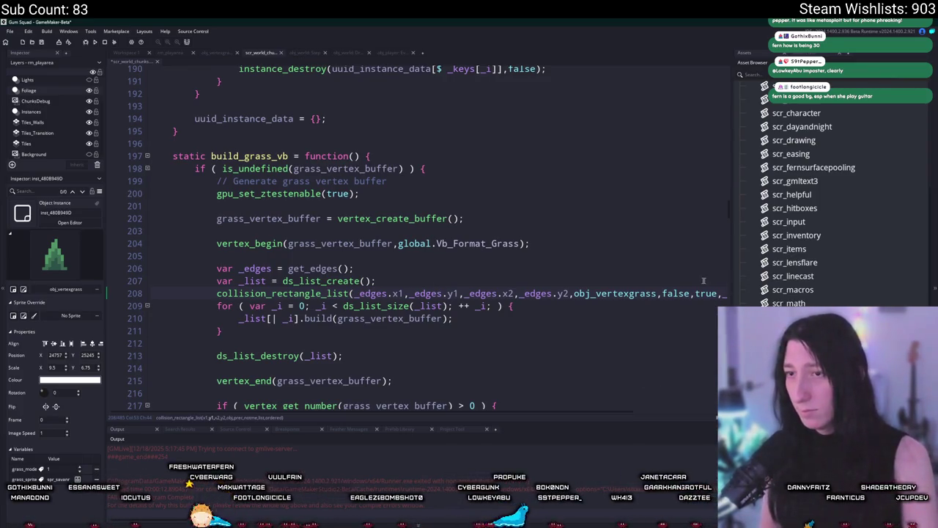
Step: Hide the side docks with F12 and place the caret after vertex_submit in draw_grass_vb
key("F12")
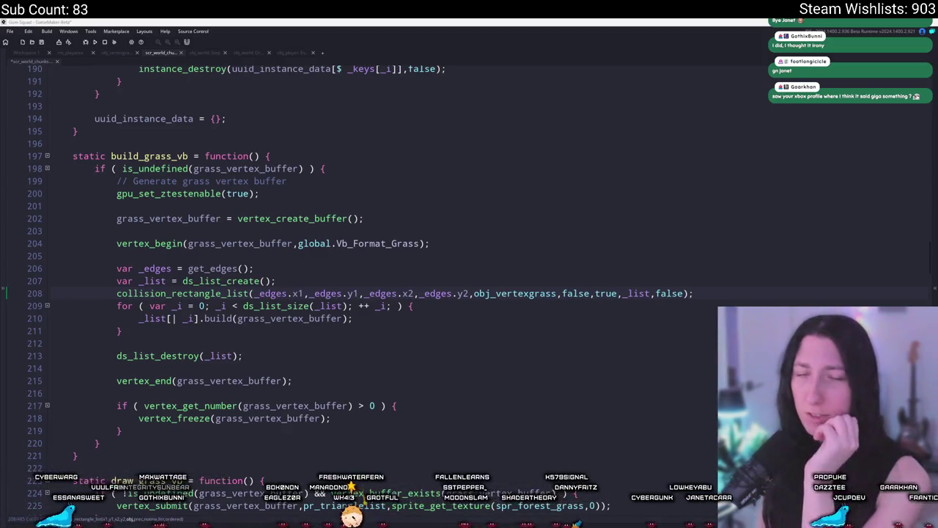
scroll(257, 285, "down", 2)
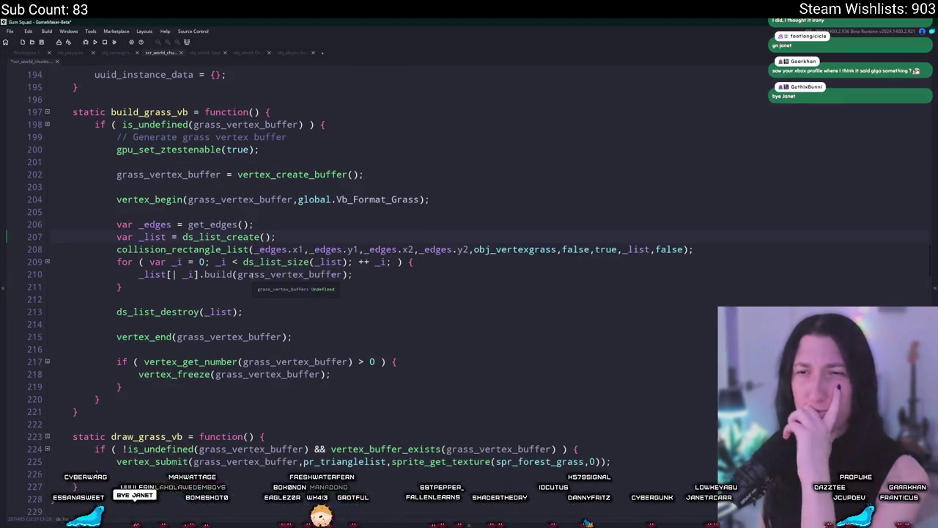
scroll(220, 219, "up", 2)
left_click(220, 219)
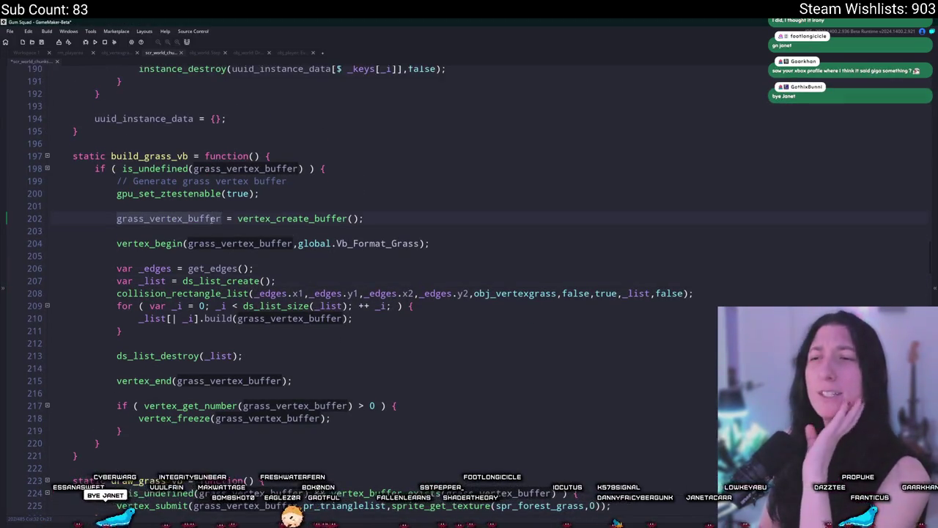
key("Down")
key("Down")
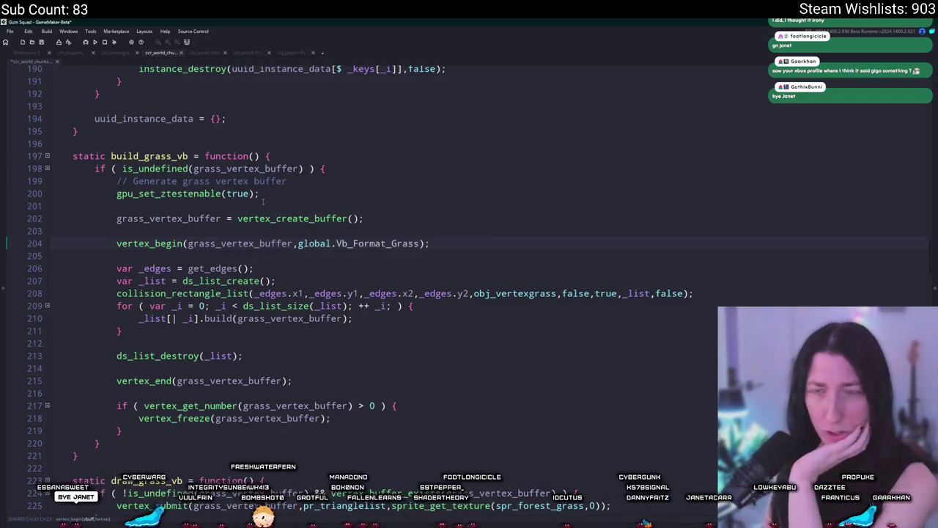
left_click(302, 169)
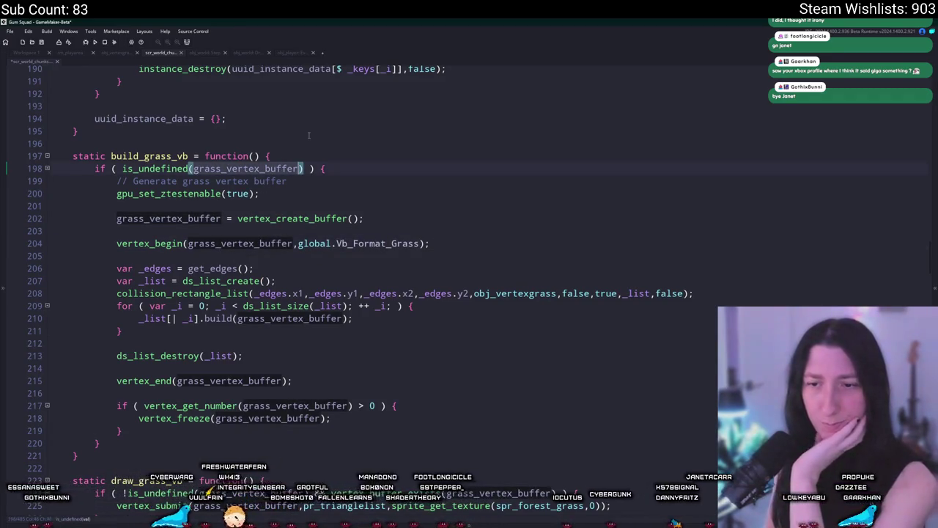
scroll(308, 134, "down", 2)
left_click(473, 446)
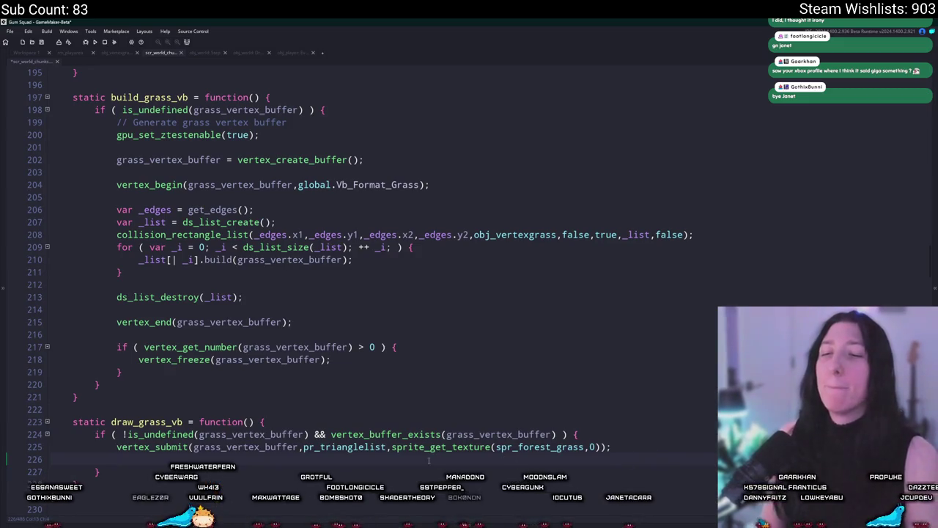
Step: Add show_message("TEST") after vertex_submit in draw_grass_vb and run the game with F5
type("show_mes")
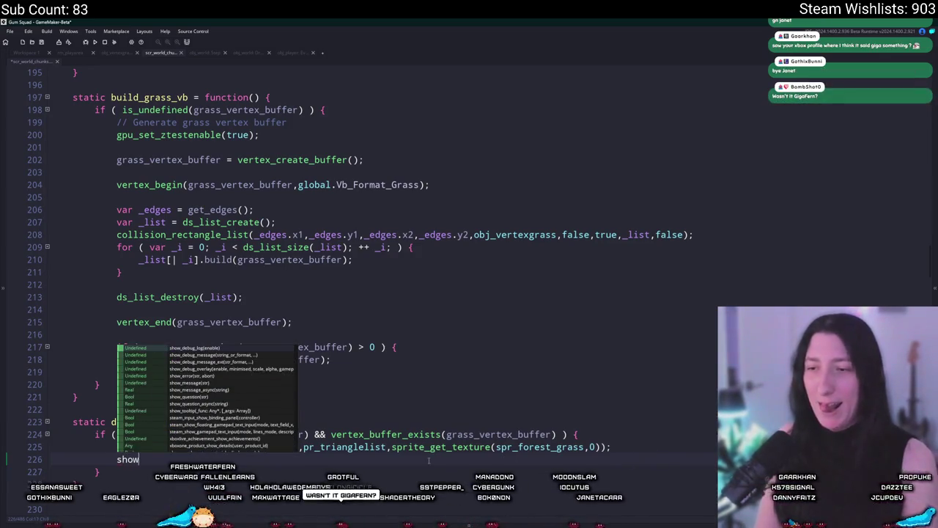
key("Return")
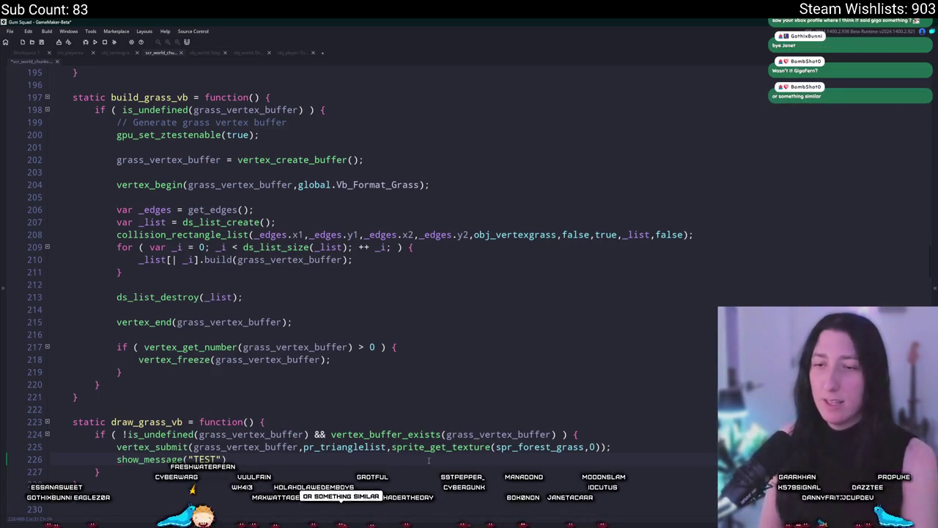
key("F5")
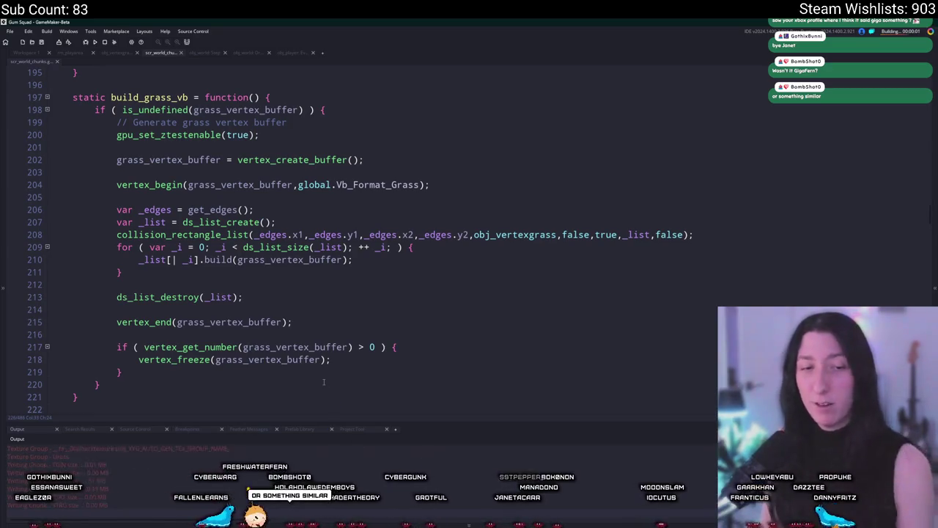
Step: Create a lobby to enter the game world, then close the game
scroll(308, 346, "down", 2)
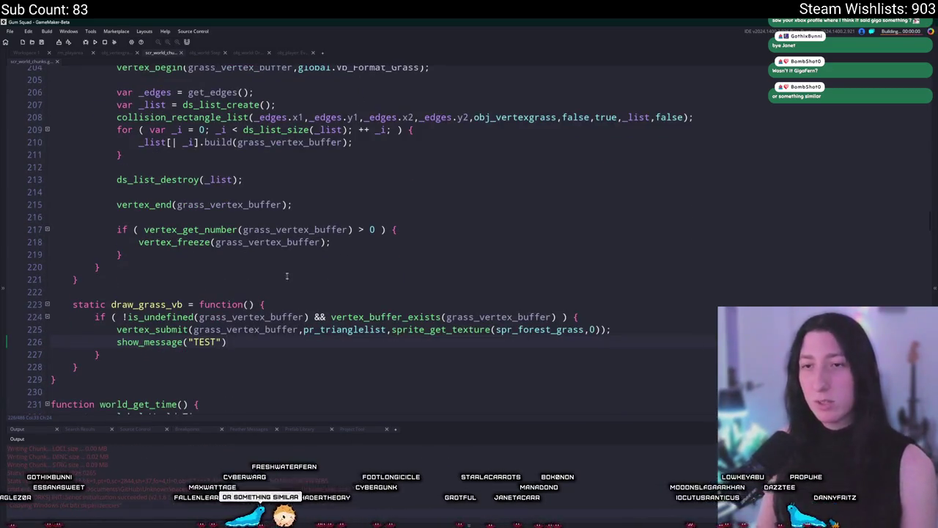
scroll(280, 273, "up", 1)
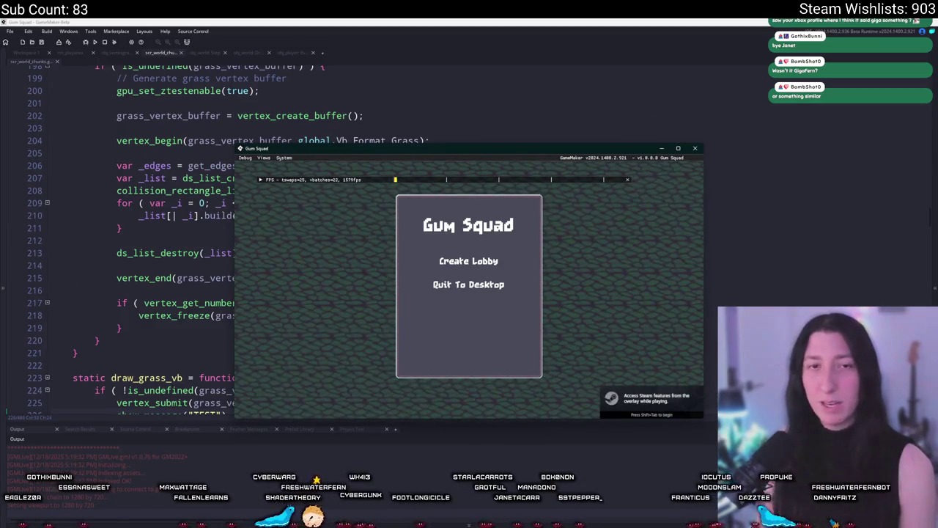
left_click(497, 270)
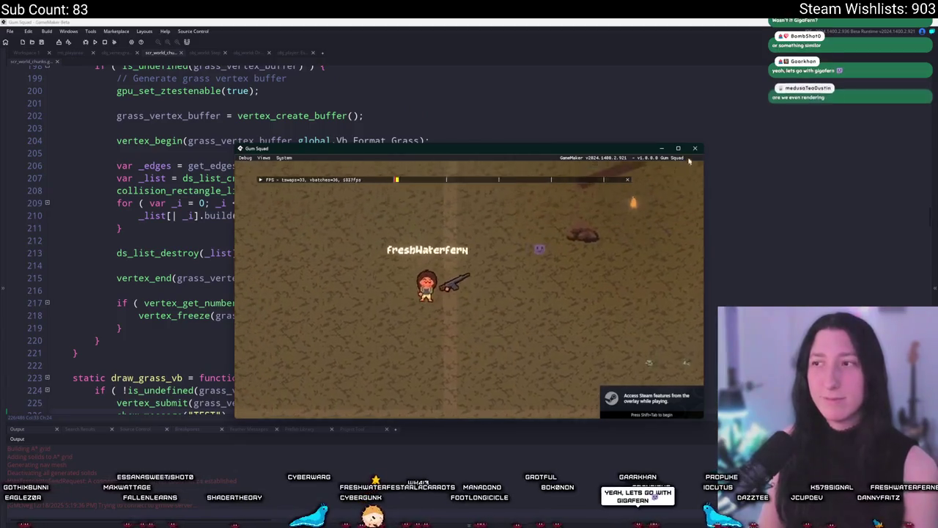
key("alt+F4")
scroll(234, 130, "down", 2)
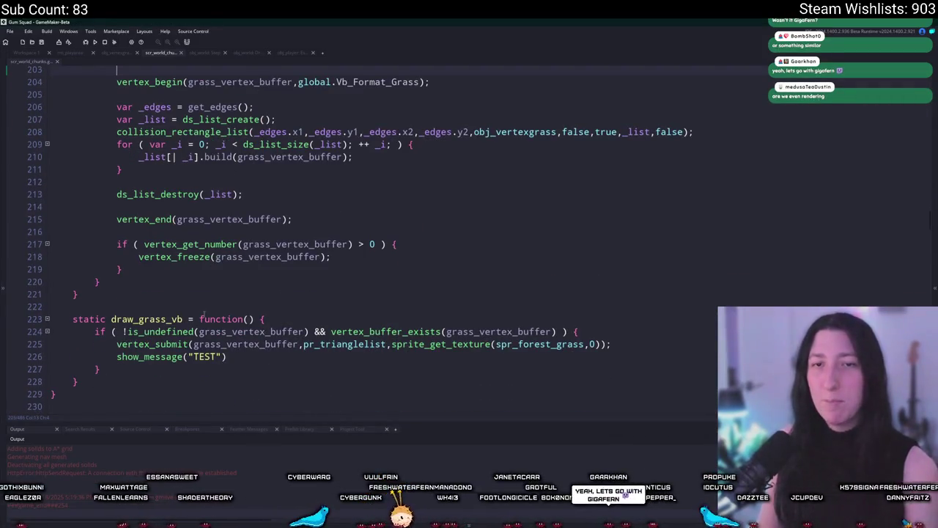
Step: Delete the leftover TEST message line from draw_grass_vb
scroll(204, 314, "down", 2)
left_click(204, 312)
triple_click(203, 312)
key("Delete")
left_click(308, 287)
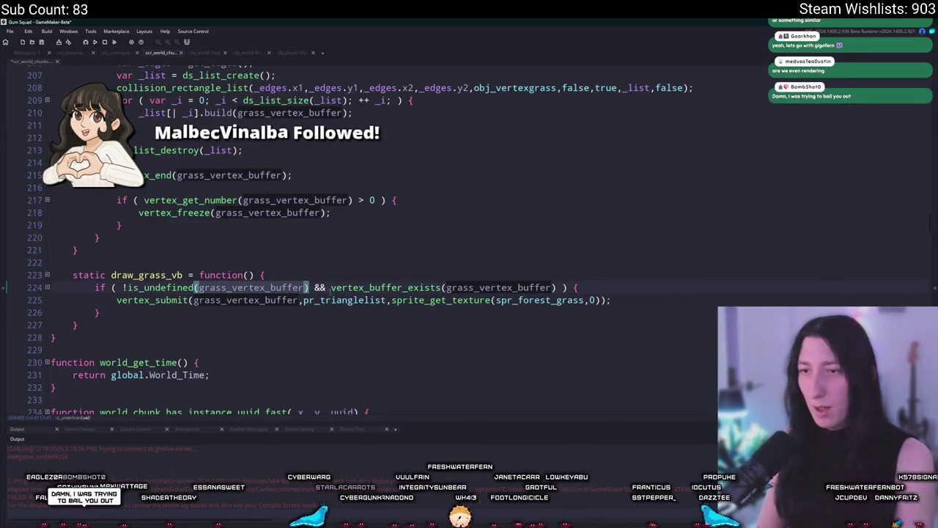
Step: Check the vertex_buffer_exists documentation in the draw condition, then dismiss it
mouse_move(332, 292)
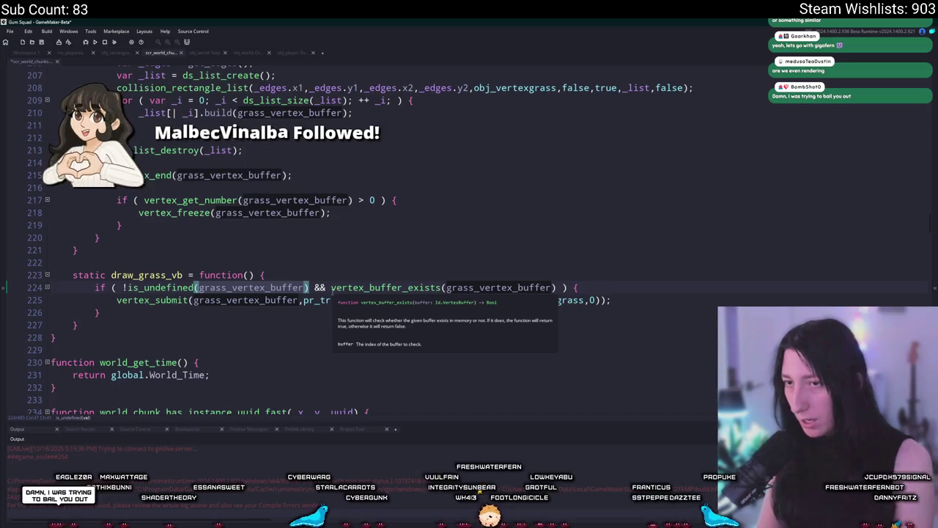
left_click(556, 287)
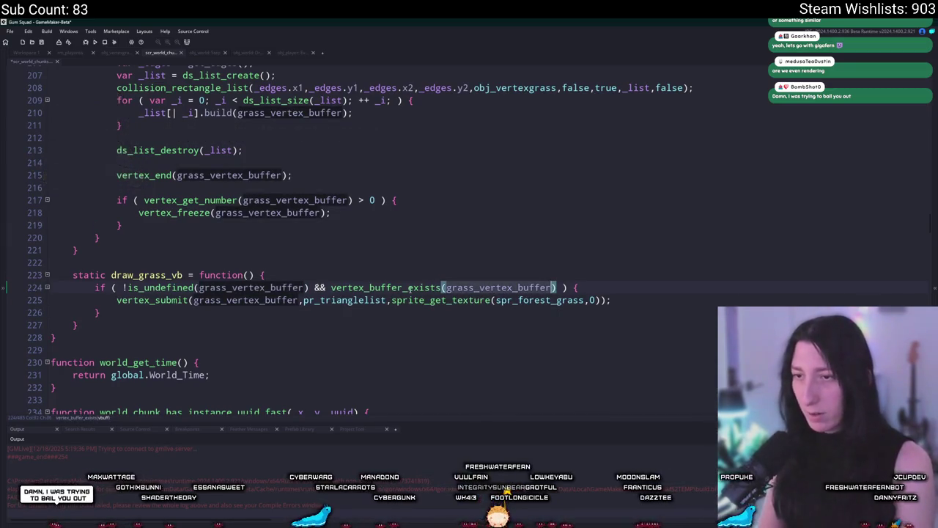
left_click(308, 288)
scroll(176, 337, "up", 2)
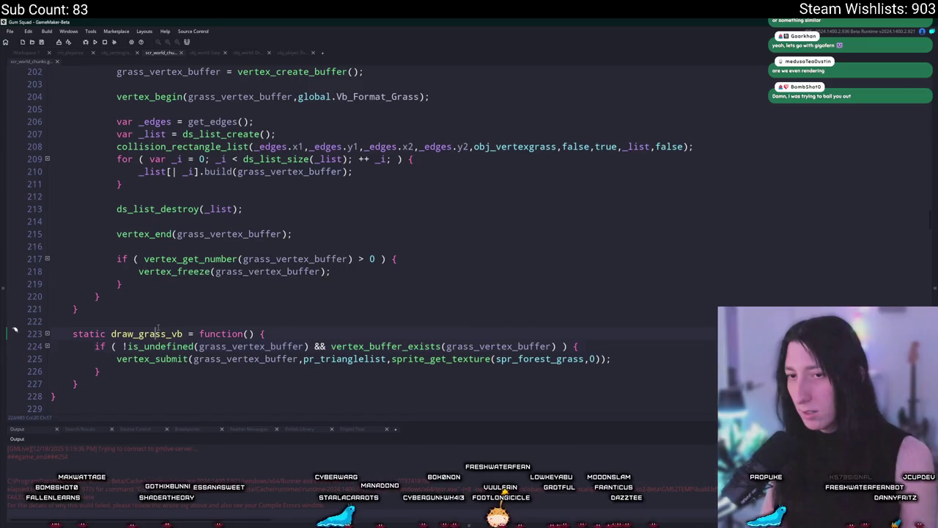
Step: Find draw_grass_vb's call in obj_world's Draw event via project search, then return to the workspace
double_click(146, 333)
key("ctrl+shift+f")
key("Return")
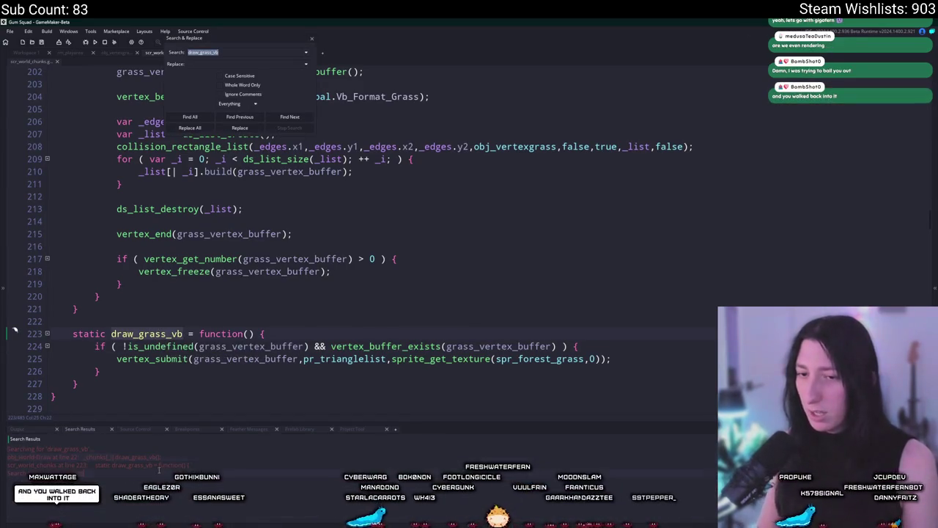
double_click(161, 458)
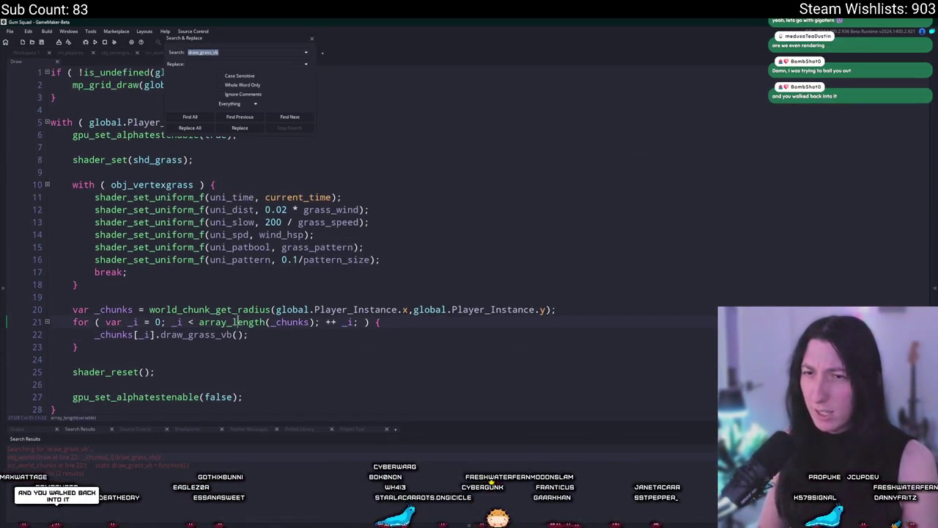
left_click_drag(234, 263, 244, 235)
left_click(313, 39)
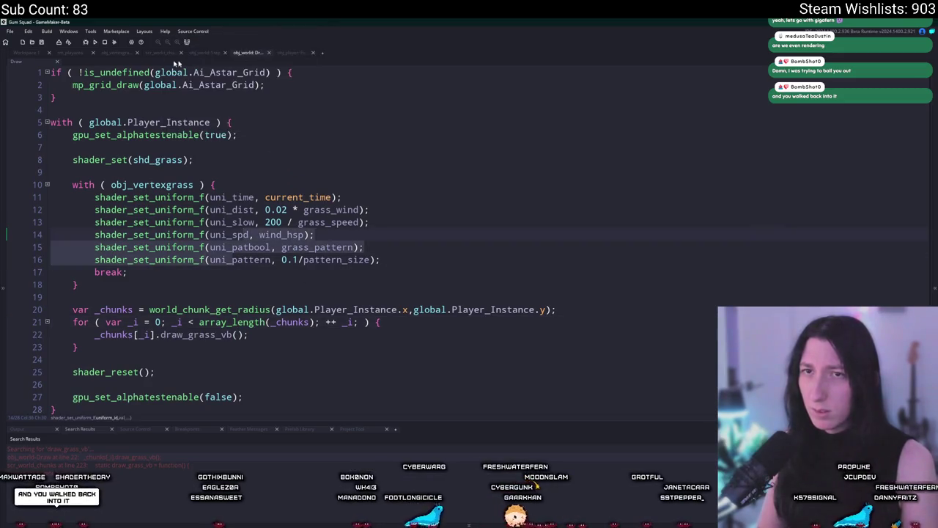
left_click(37, 53)
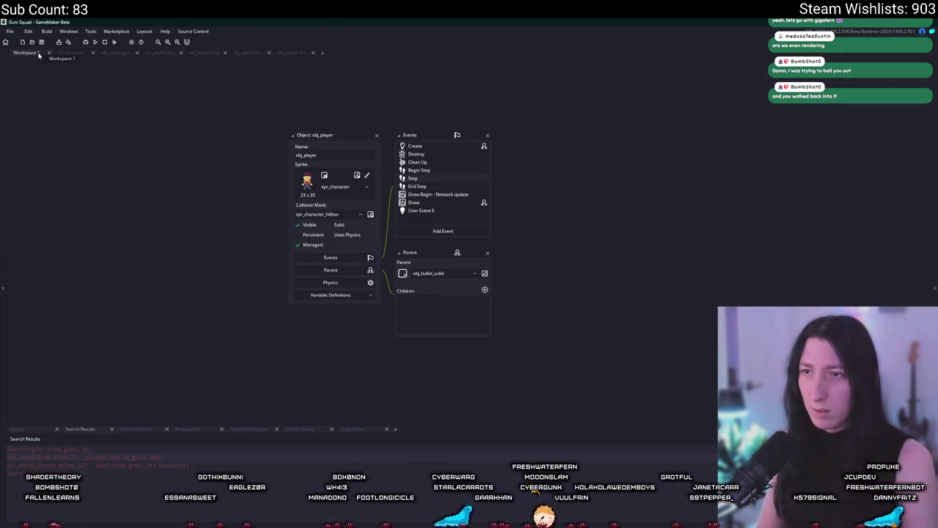
Step: Locate obj_world with the Ctrl+T asset search and open its Draw event code
key("ctrl+t")
type("bj_world")
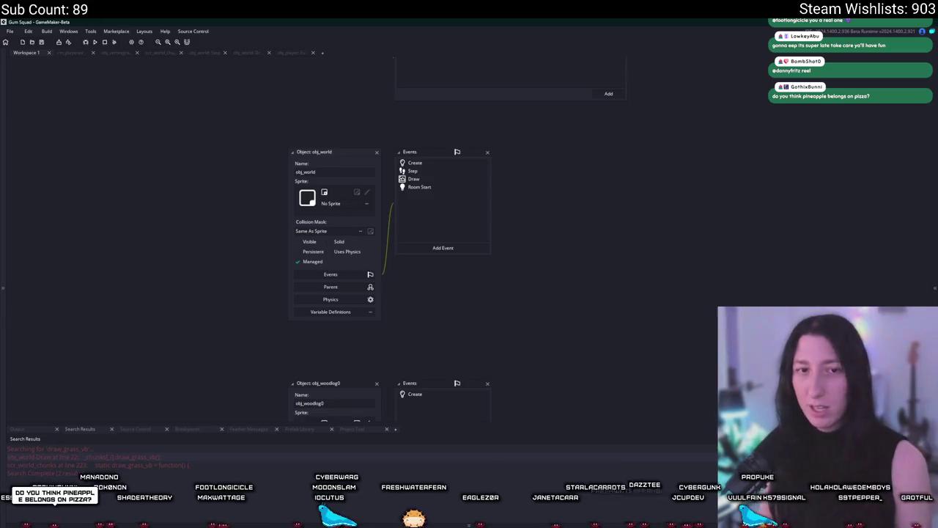
double_click(421, 180)
left_click(400, 187)
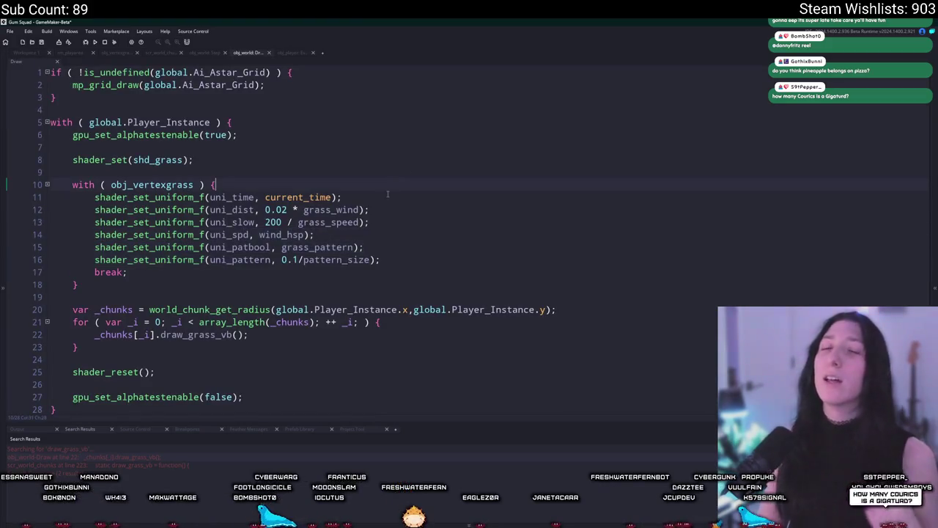
Step: Comment out the A* grid drawing on lines 1–3 of obj_world's Draw event
left_click(291, 72)
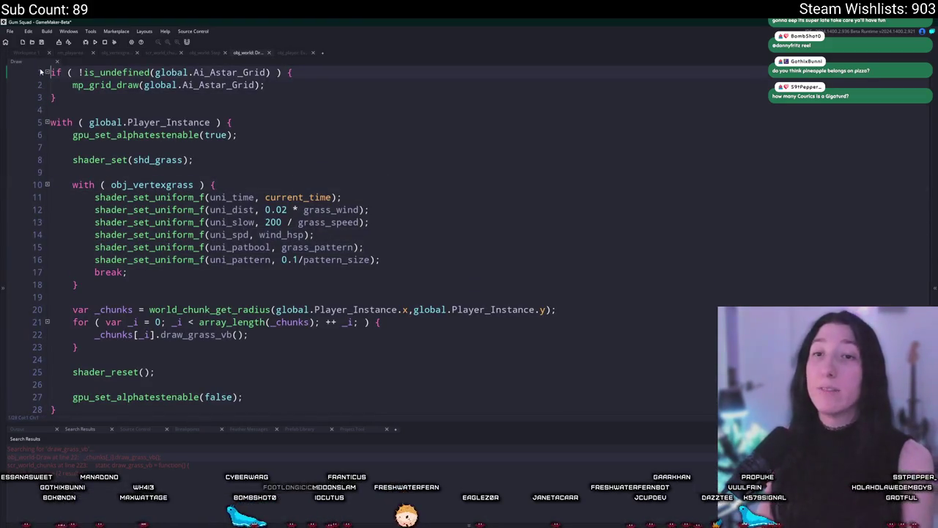
left_click_drag(45, 72, 44, 97)
key("ctrl+k")
scroll(187, 112, "down", 1)
Step: Run the game, view it fullscreen, walk around to check the grass, then close it
key("F5")
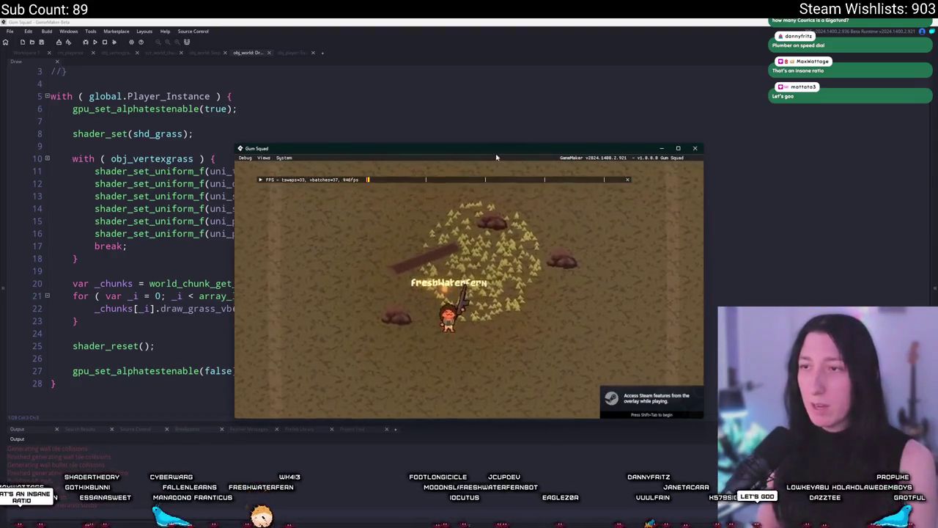
key("super+Up")
key("w")
key("d")
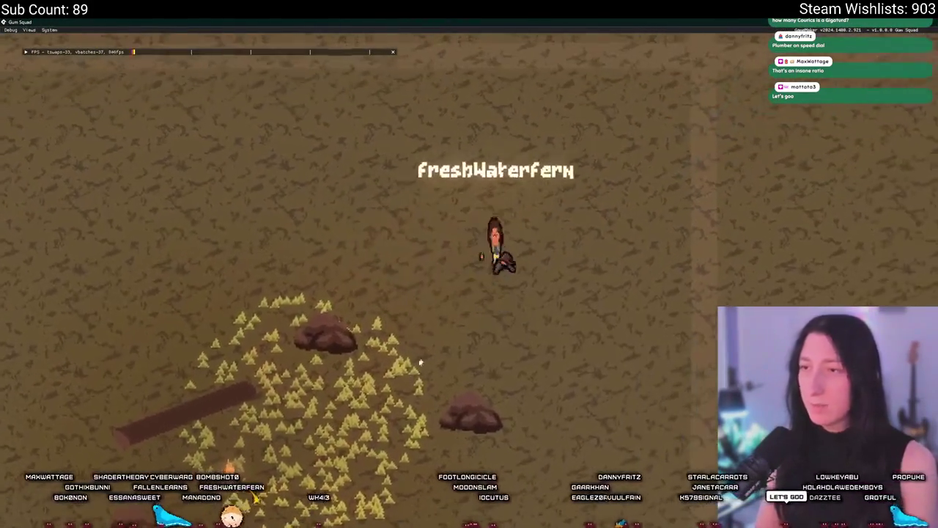
key("super+Down")
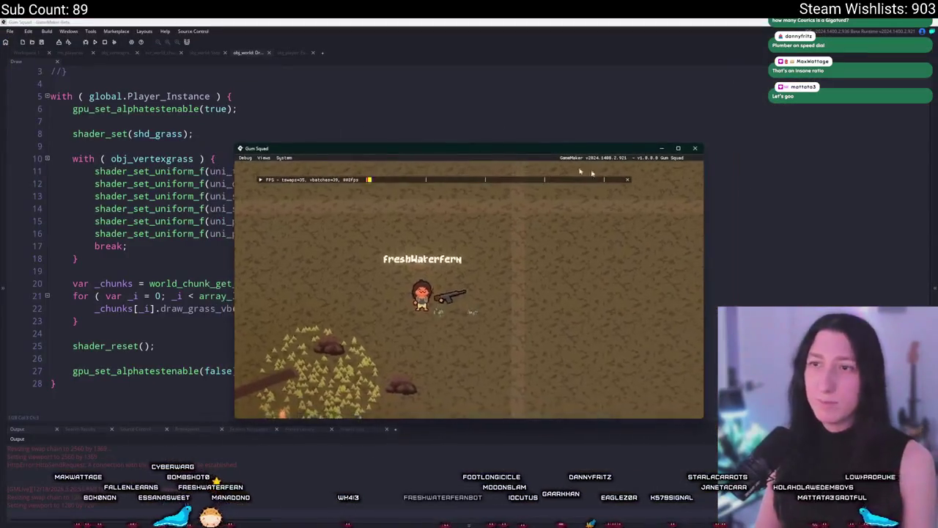
left_click(70, 42)
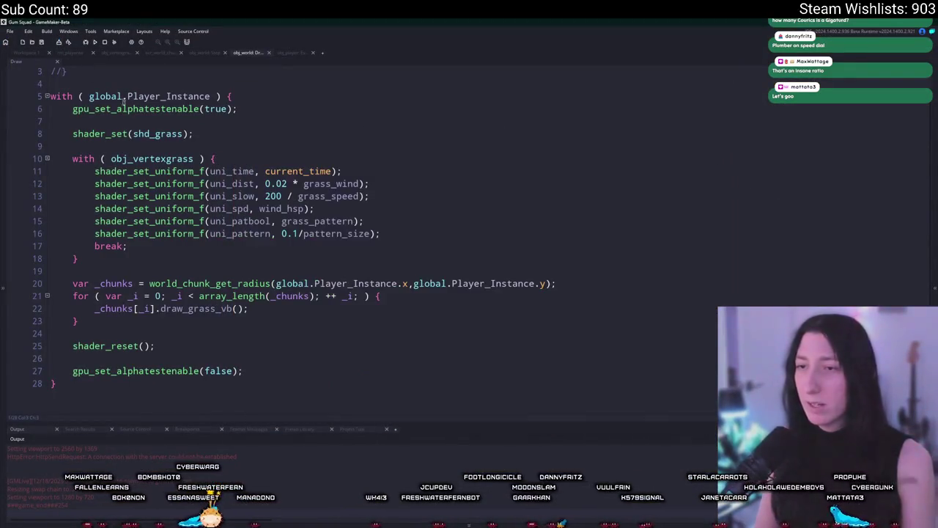
Step: Drag the rm_playarea grass instance's top-left and bottom-right corners outward to cover a larger area
left_click(74, 53)
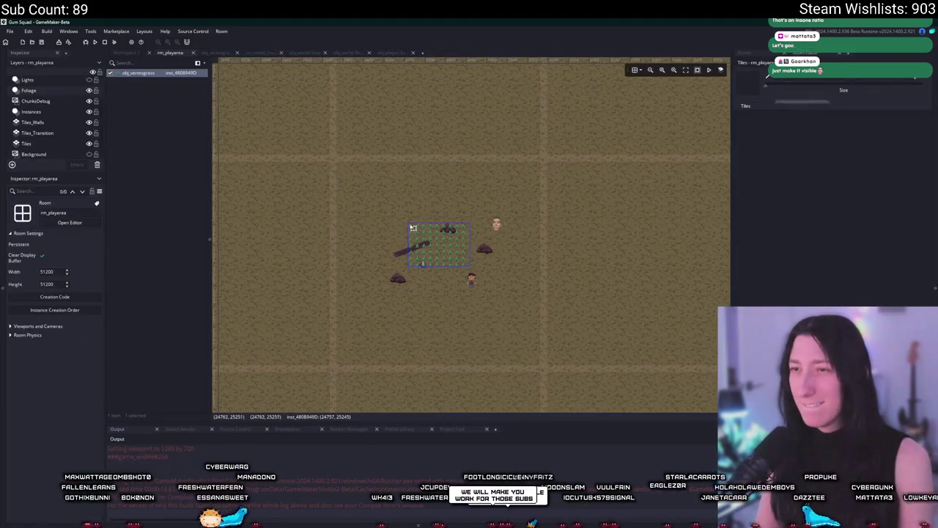
left_click_drag(408, 223, 349, 174)
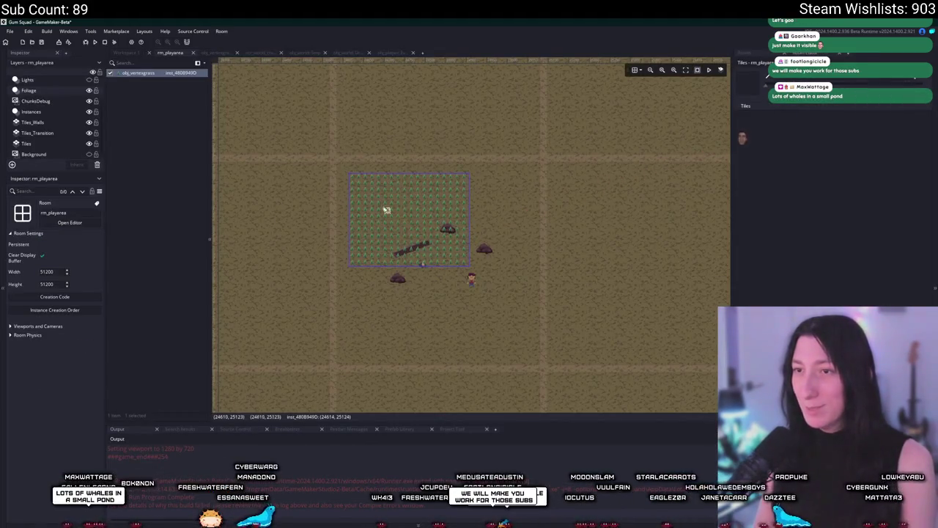
left_click_drag(469, 268, 534, 346)
left_click(569, 306)
scroll(568, 306, "down", 1)
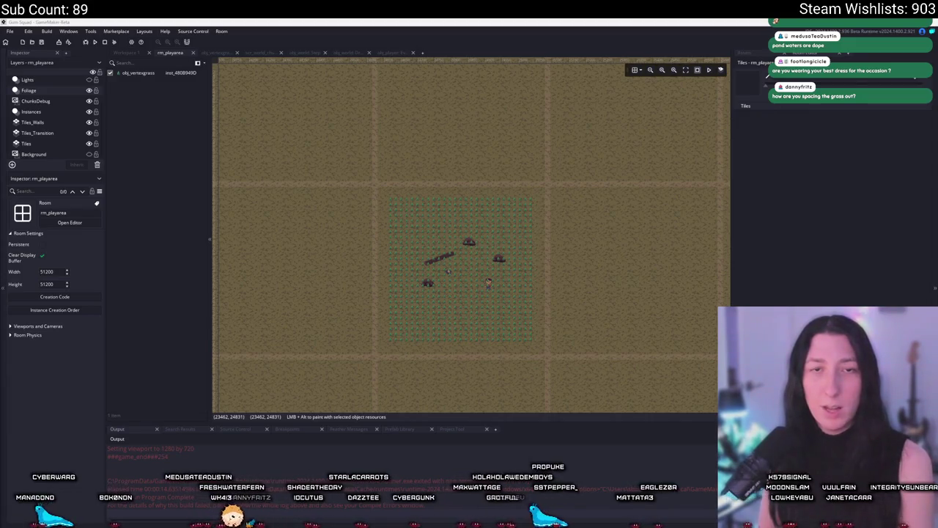
key("alt+Tab")
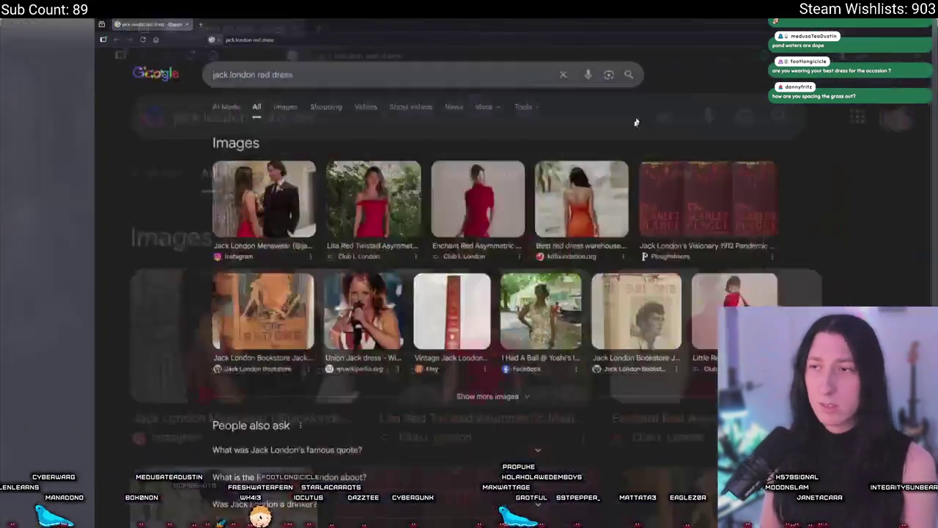
left_click(188, 103)
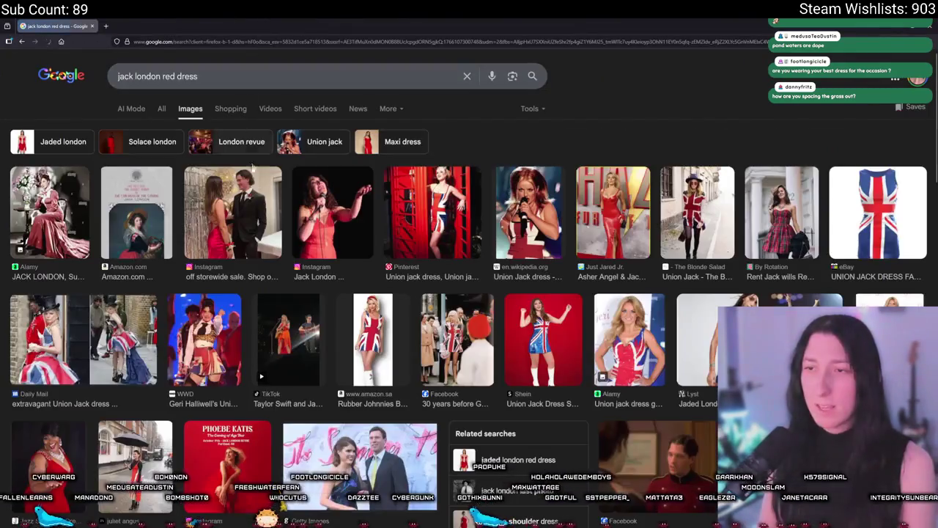
scroll(74, 295, "down", 3)
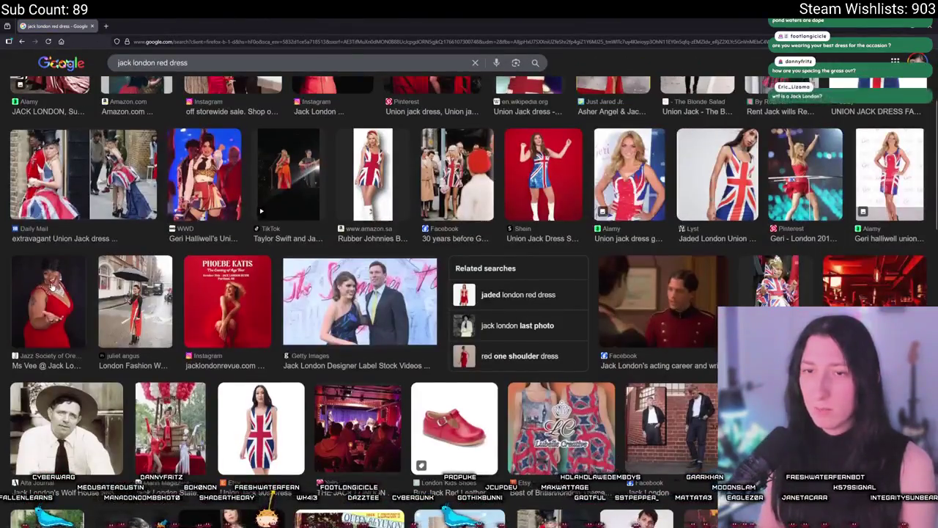
scroll(73, 296, "up", 3)
scroll(755, 262, "down", 10)
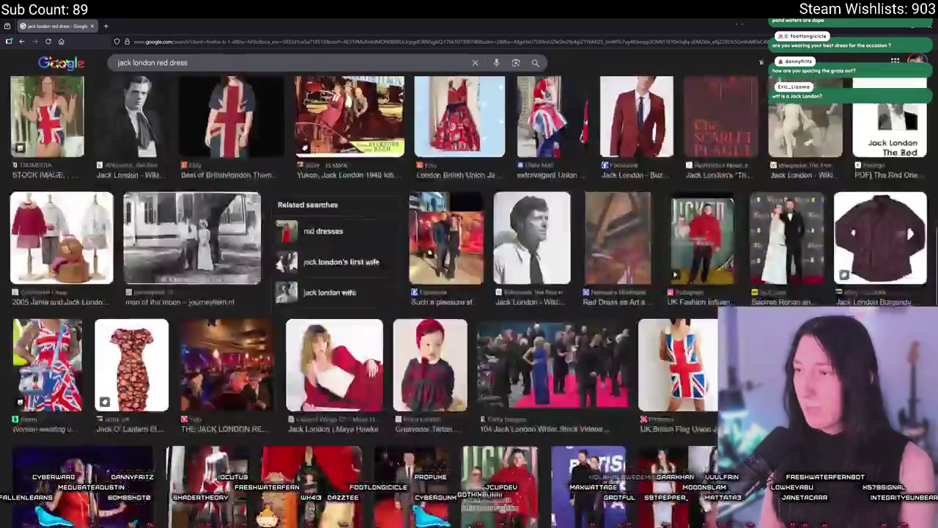
scroll(755, 262, "down", 2)
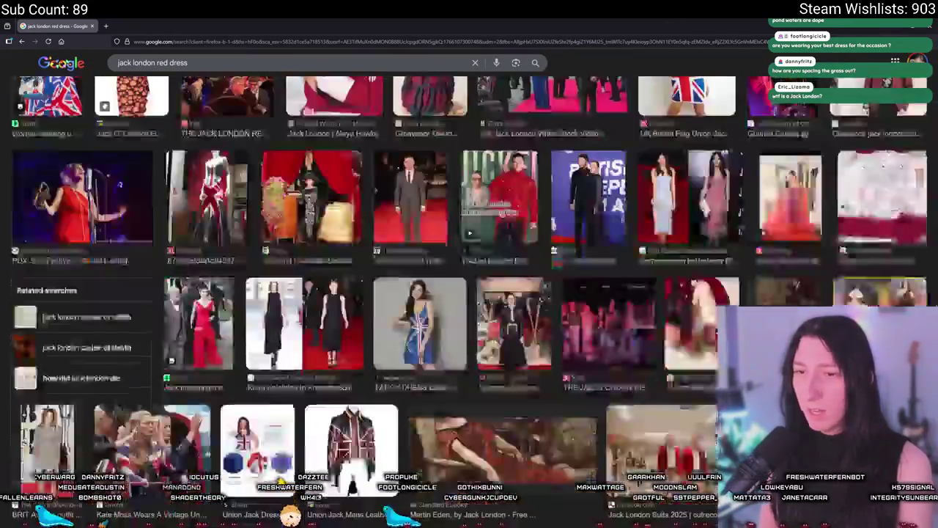
scroll(202, 332, "down", 5)
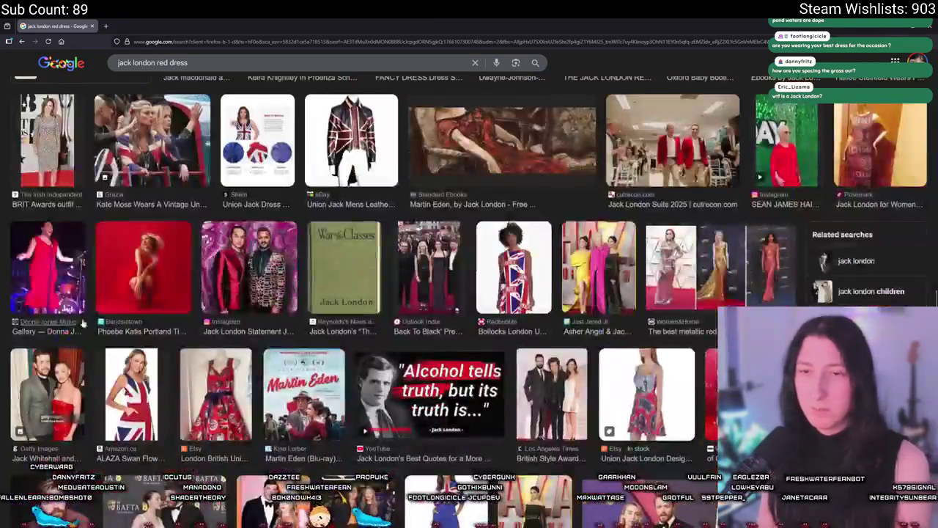
scroll(157, 265, "up", 15)
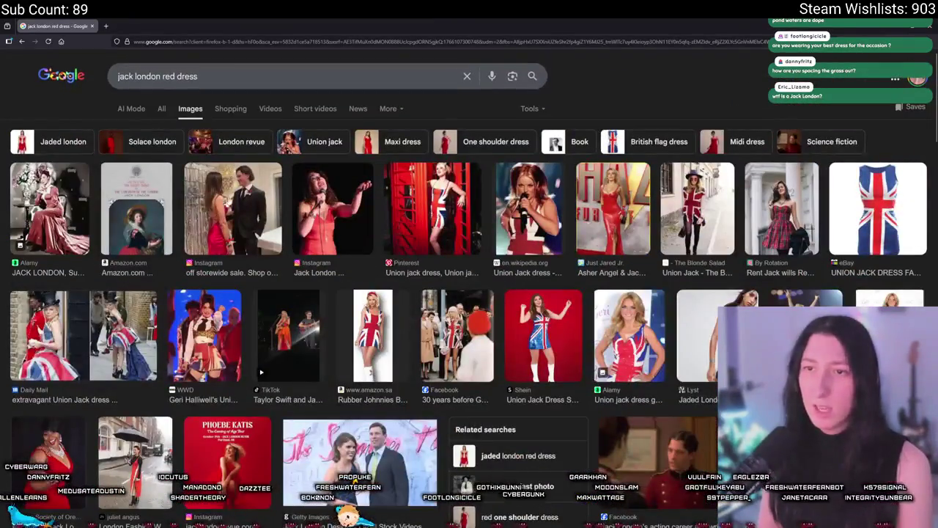
left_click(92, 26)
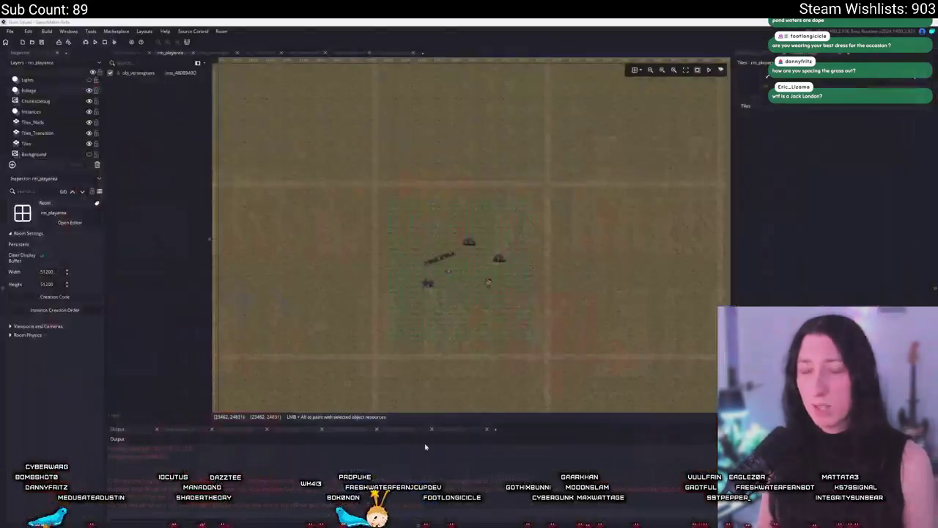
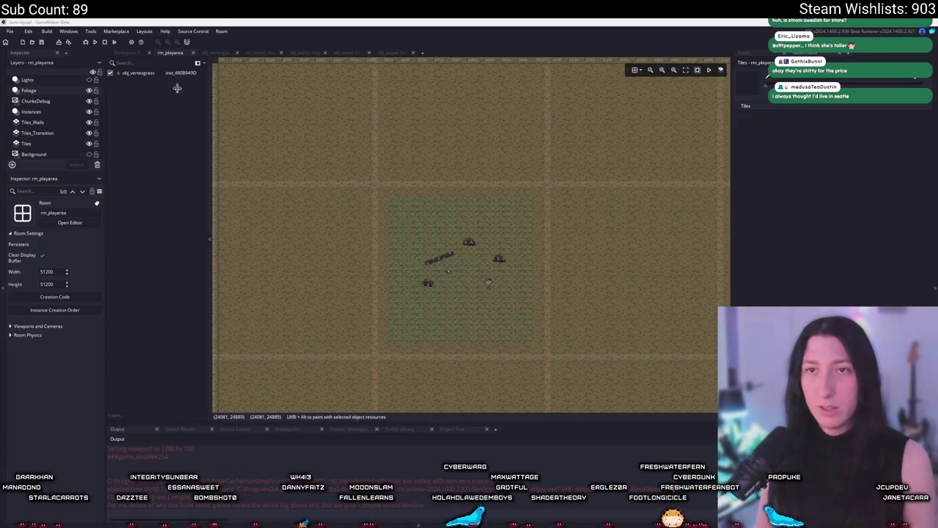
Step: In obj_world's Draw event, add log("TEST"); on a new line above var _chunks
left_click(307, 52)
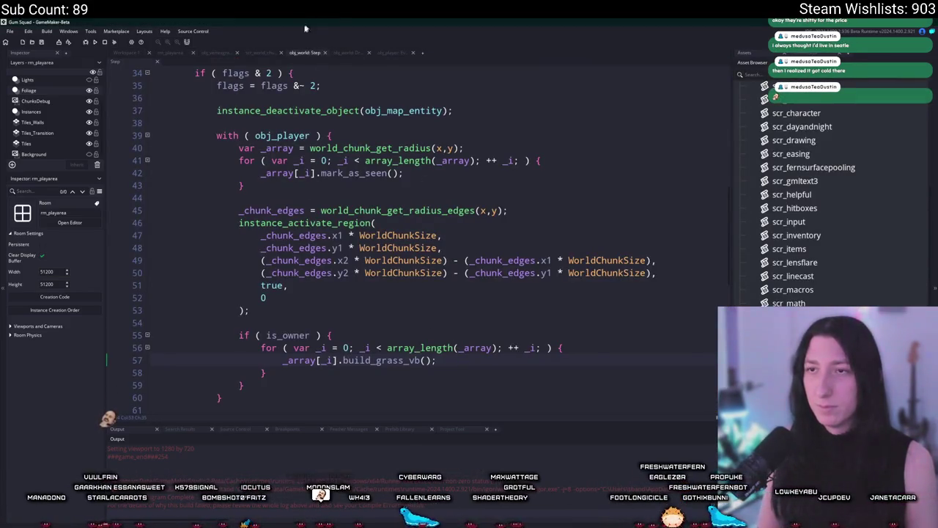
left_click(349, 52)
scroll(346, 272, "up", 1)
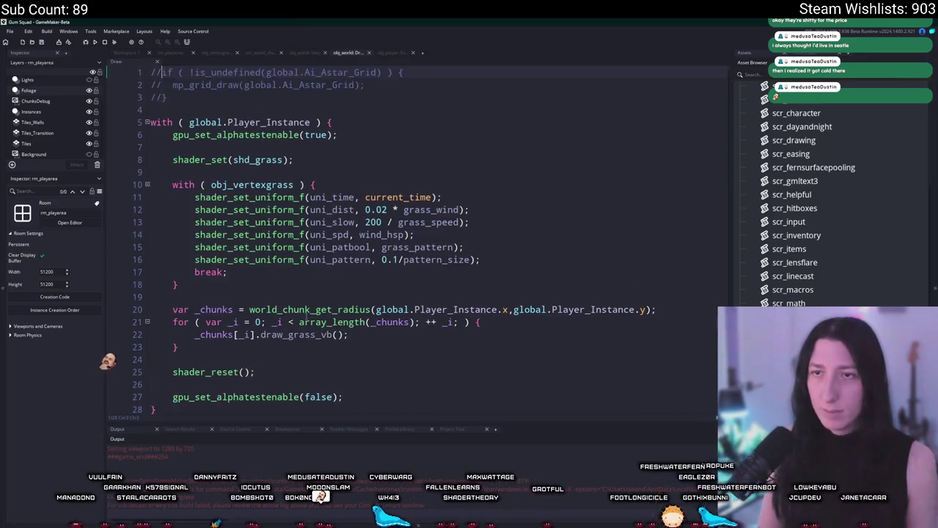
left_click(349, 334)
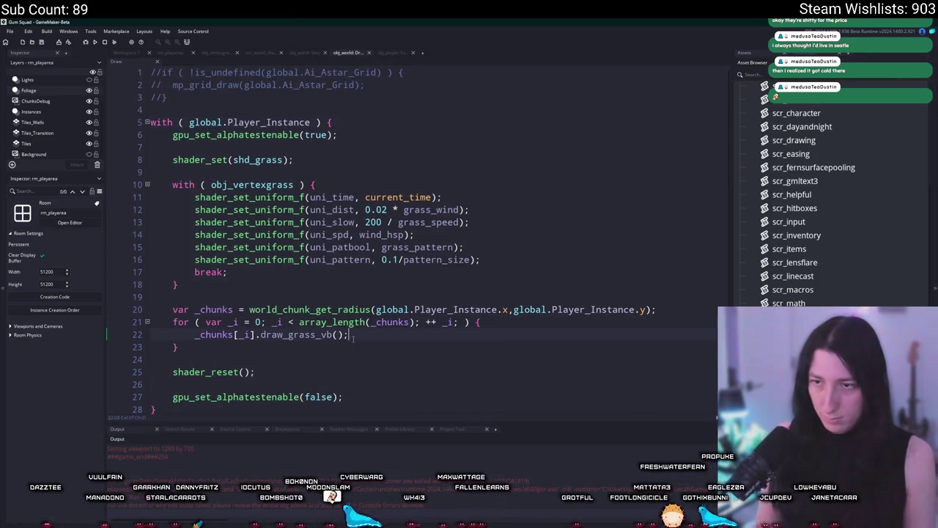
left_click(366, 299)
key("Return")
type("log(\"TEST\");")
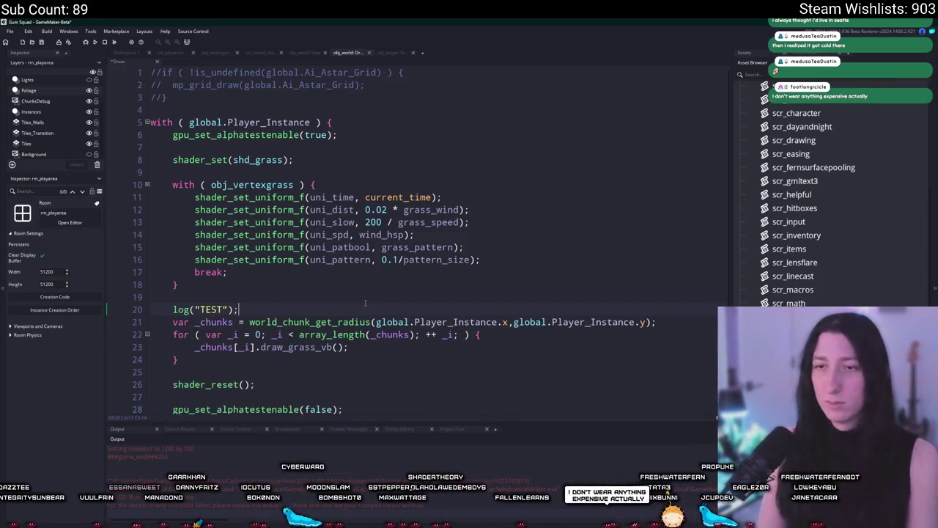
Step: Add log("BINK BONK"); inside the chunk loop after draw_grass_vb, then run the game
left_click(359, 347)
key("Return")
type("log(\"BINK BONK\");")
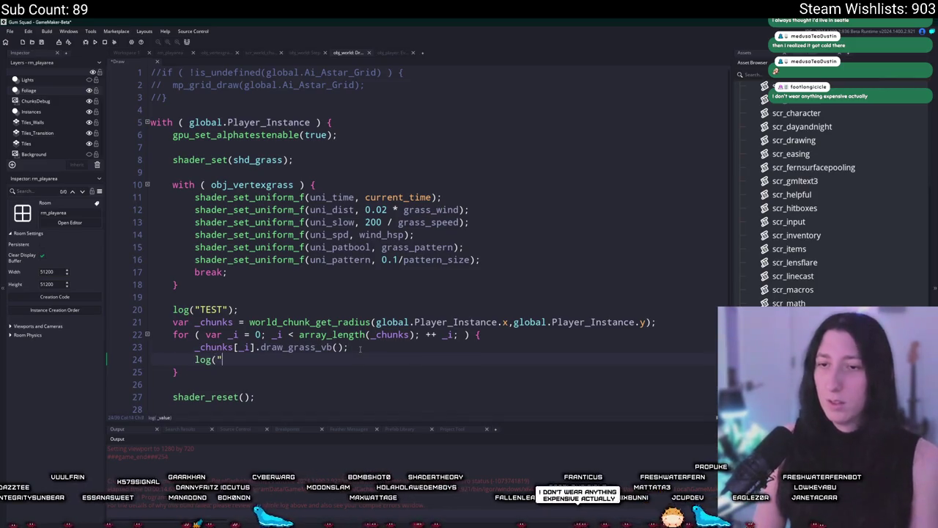
key("F5")
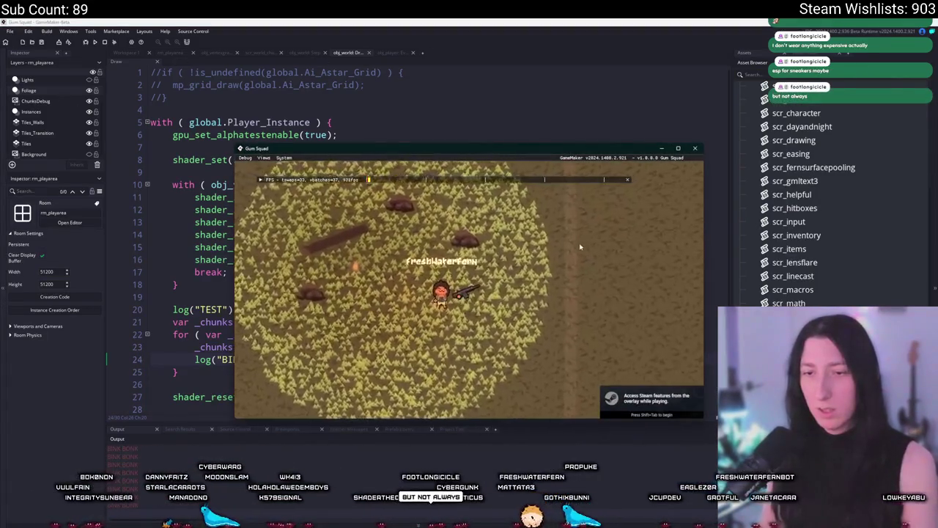
Step: Close the running game and delete the log("BINK BONK"); line from the chunk loop
left_click(696, 147)
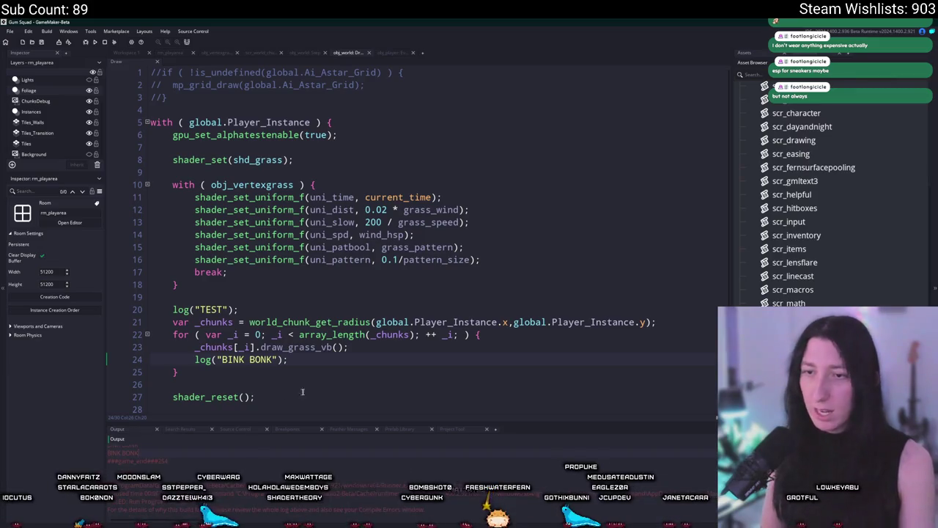
mouse_move(350, 347)
left_mouse_down()
mouse_move(125, 349)
mouse_move(97, 360)
left_mouse_up()
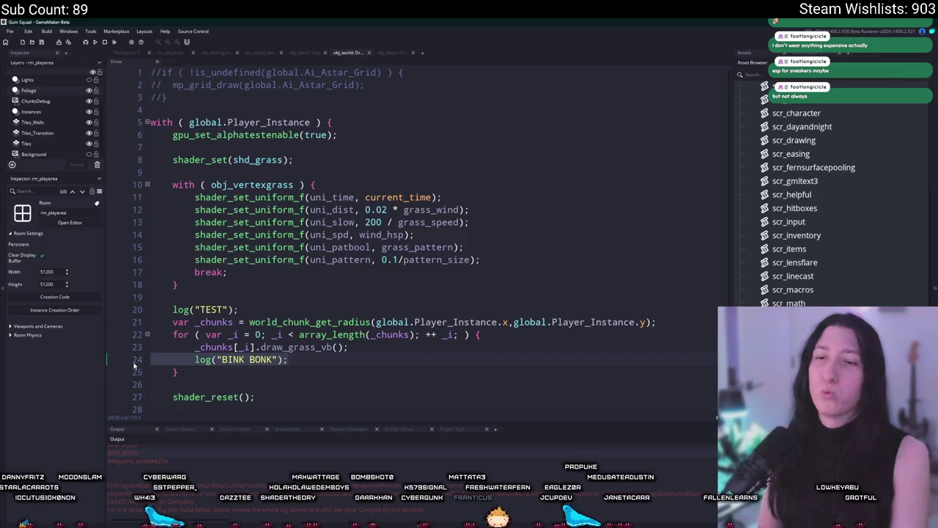
key("Delete")
Step: Strip both global.Player_Instance. prefixes so the call reads world_chunk_get_radius(x,y)
left_click_drag(501, 323, 375, 322)
key("BackSpace")
left_click_drag(514, 322, 389, 323)
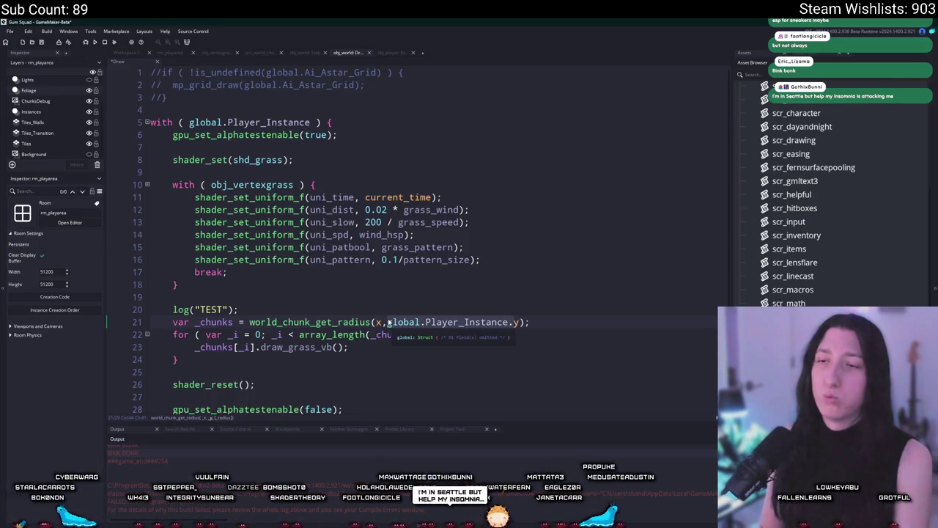
key("BackSpace")
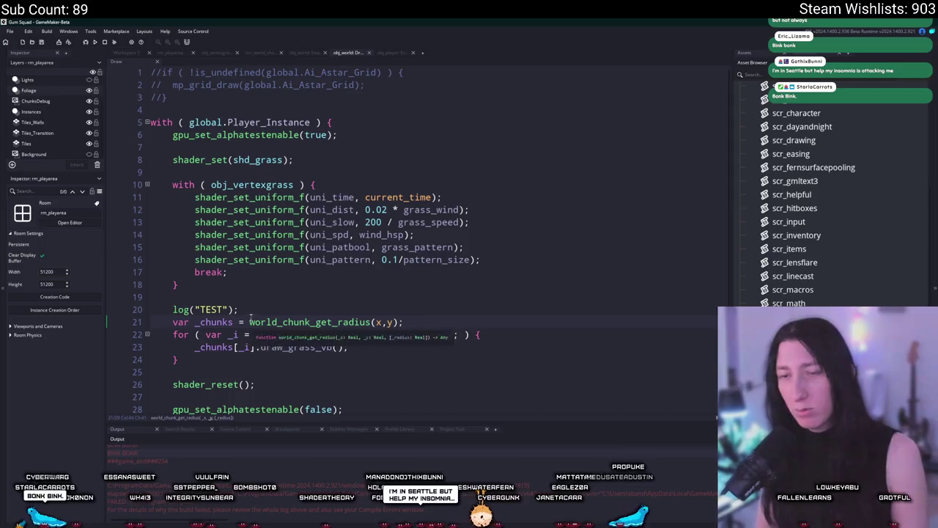
left_click(340, 346)
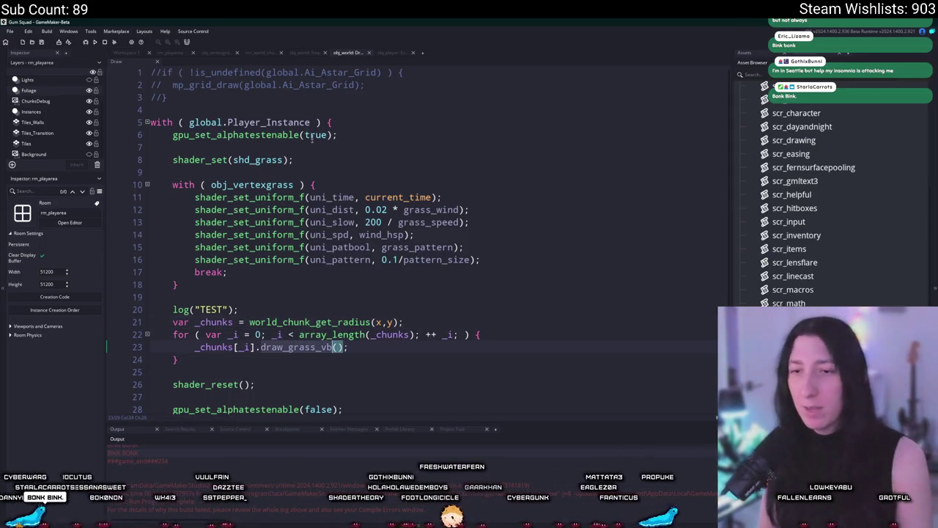
left_click(317, 53)
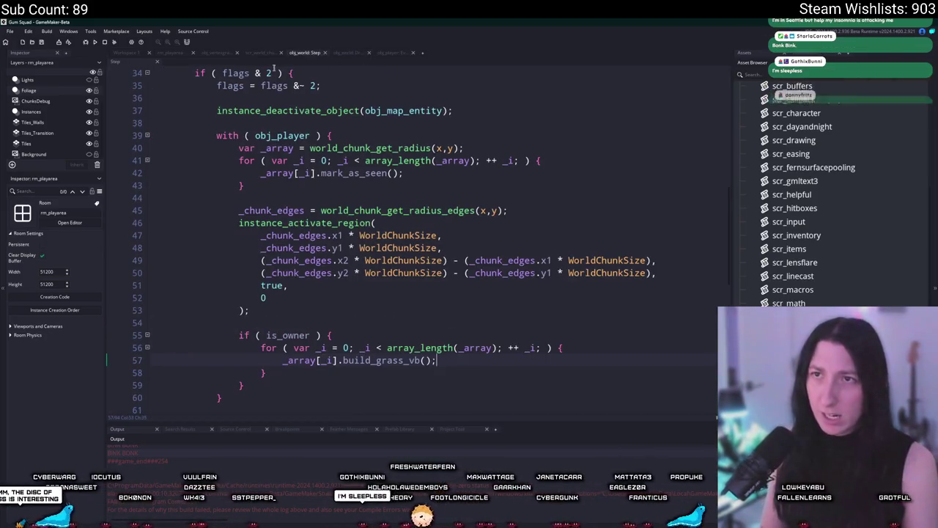
Step: In scr_world_chunks' draw_grass_vb, add log("BINK BONK"); right after vertex_submit
key("F12")
scroll(418, 235, "down", 1)
left_click(709, 314)
key("Return")
type("log")
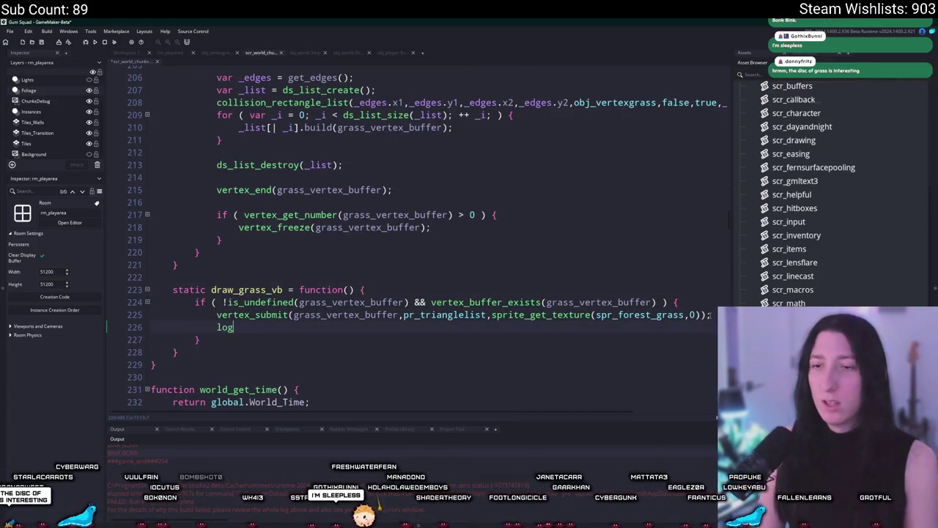
type("(\"BINK BONK\");")
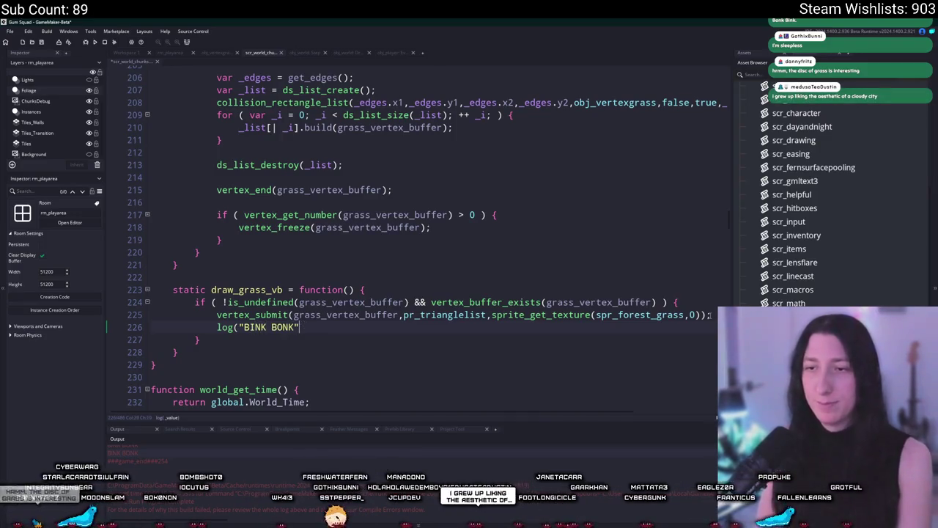
Step: Run the game, create a lobby to check the log output, then close it
key("F5")
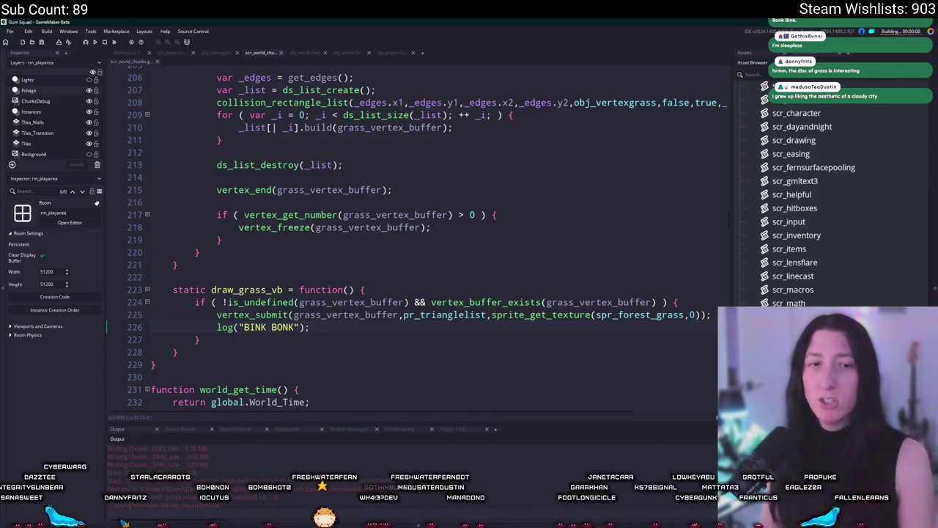
left_click(455, 259)
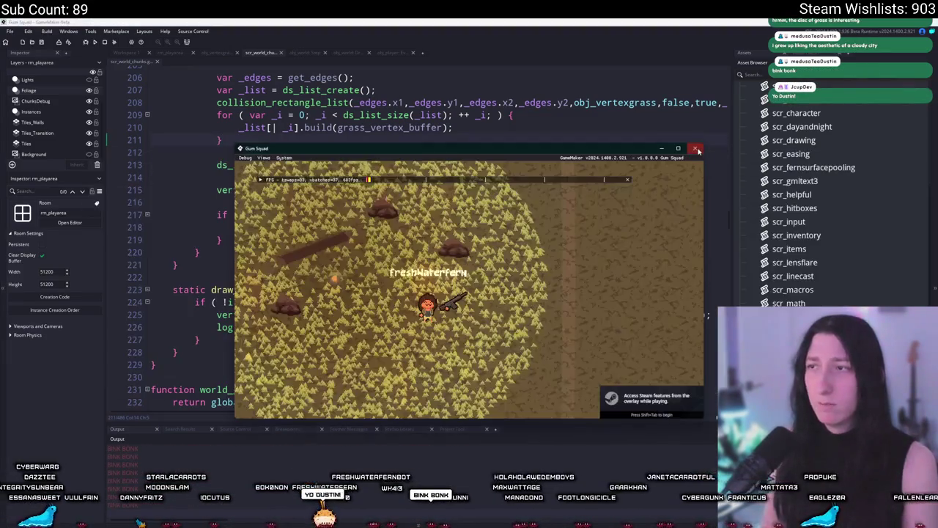
left_click(698, 149)
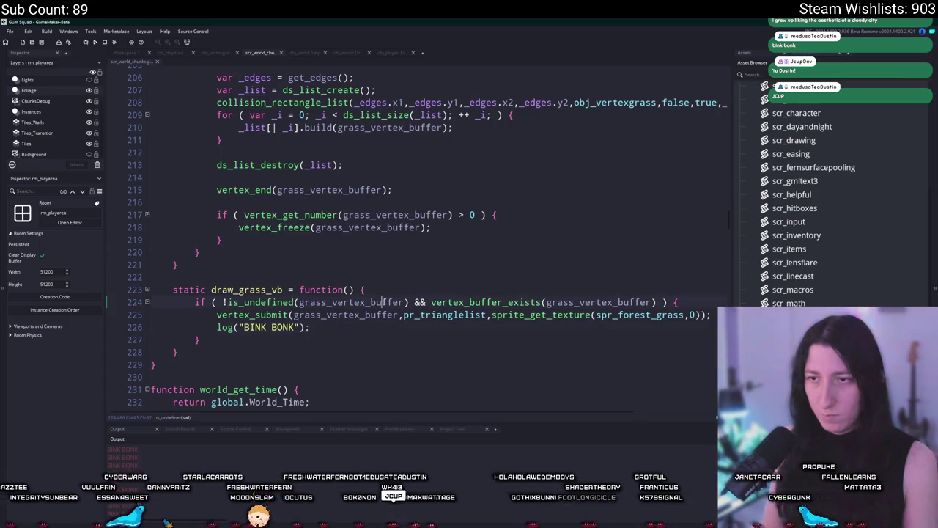
Step: Extend draw_grass_vb's buffer check with && vertex_get_number(grass_vertex_buffer) > 0
left_click(371, 315)
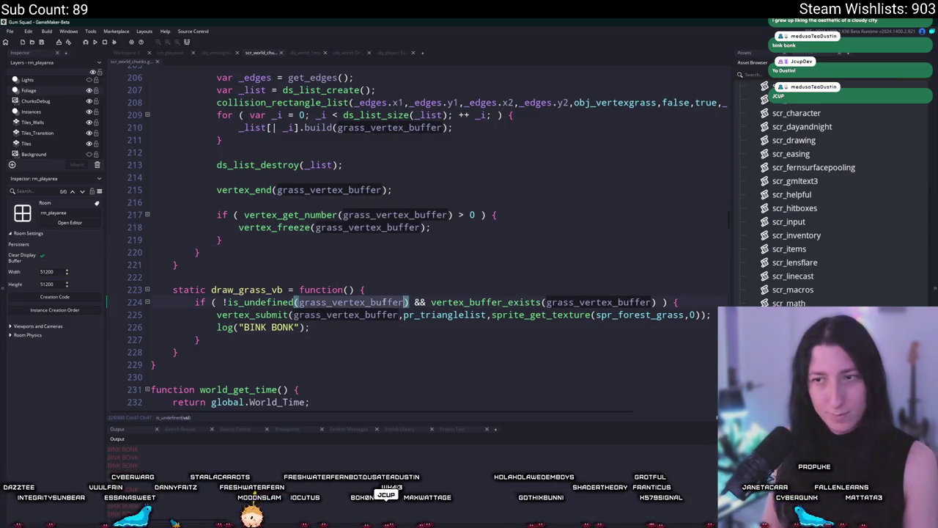
left_click(656, 303)
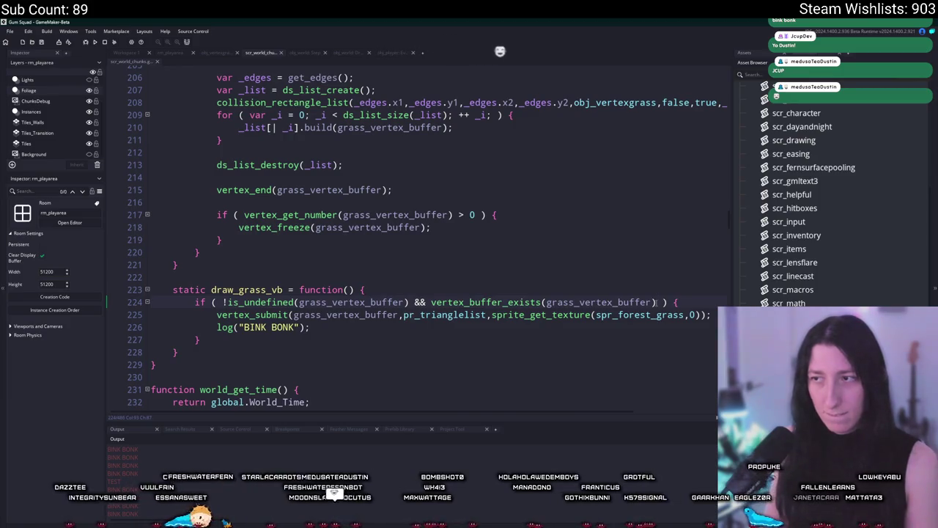
type("&& vertex_get")
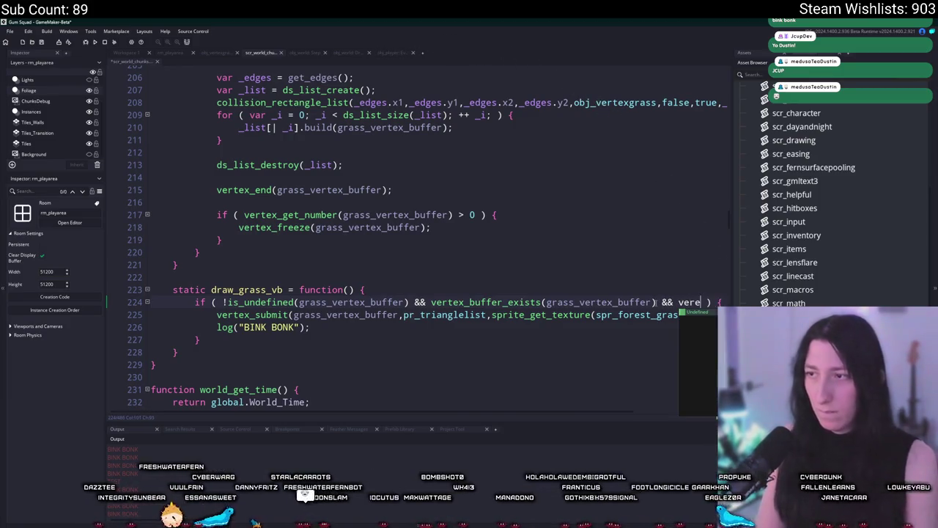
type("_number(grass_vertex_buffer) >")
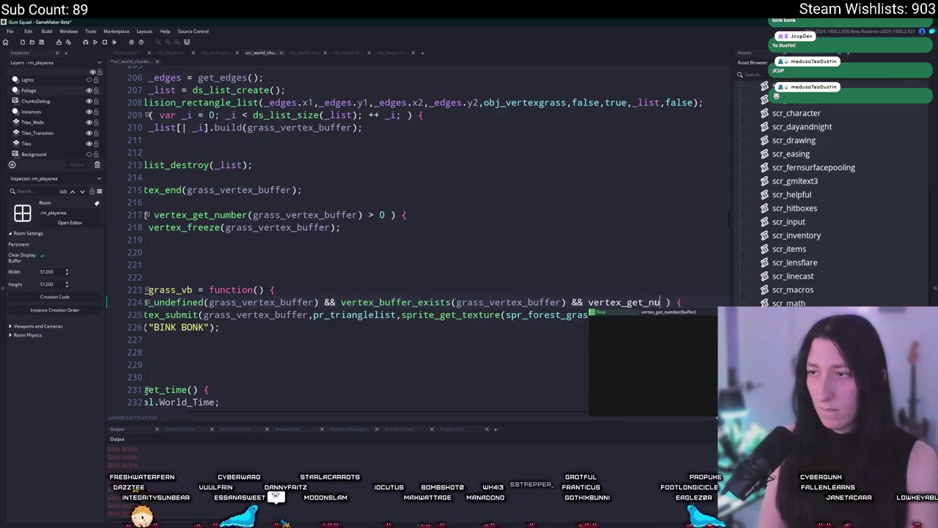
type(" 0")
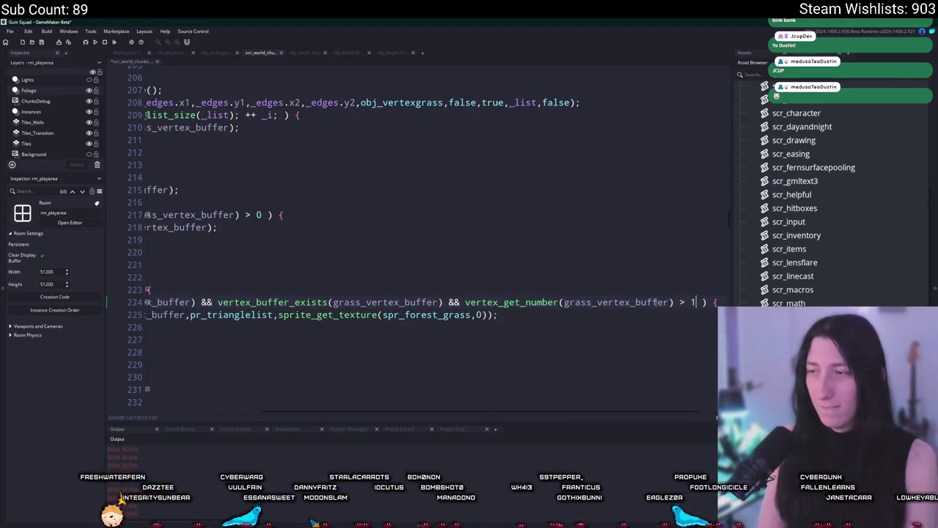
Step: Rebuild and run the game, creating a lobby to enter the world
left_click(622, 326)
key("F5")
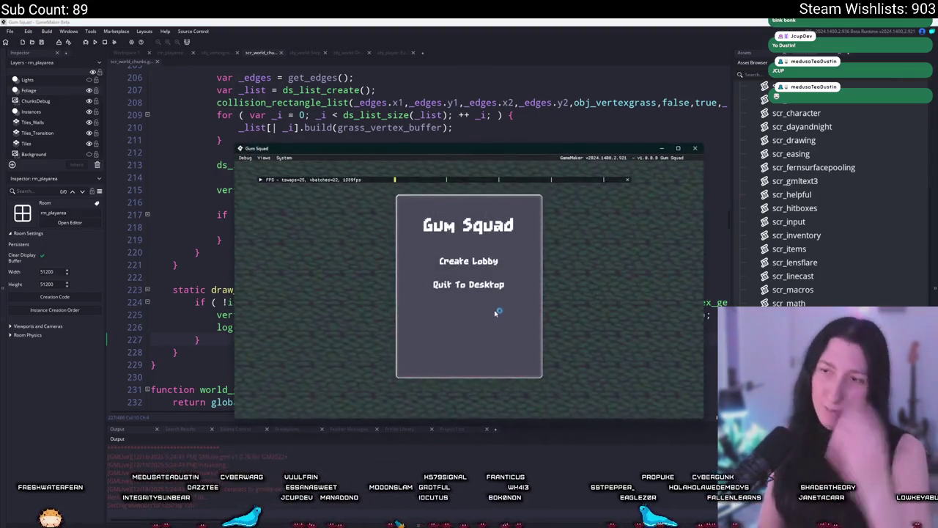
left_click(473, 262)
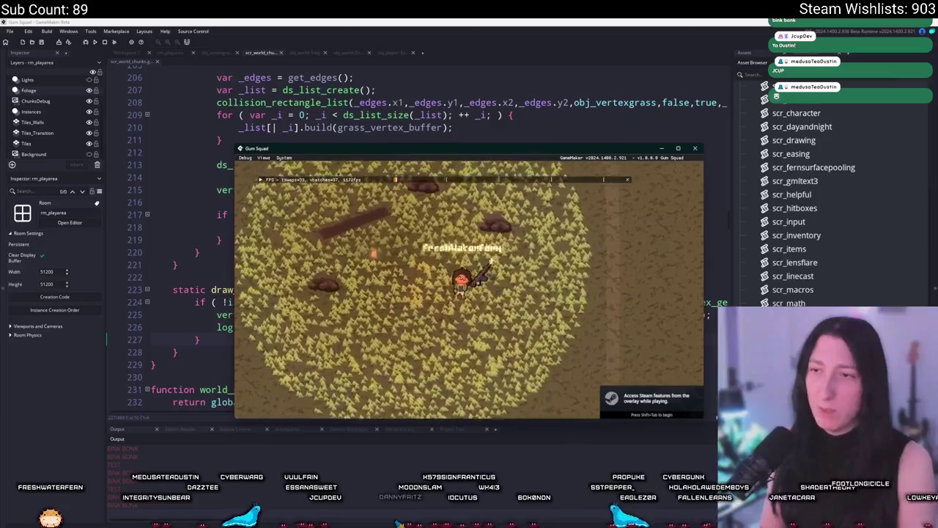
Step: Walk the player around in fullscreen to check the grass patch, then stop the game
key("F11")
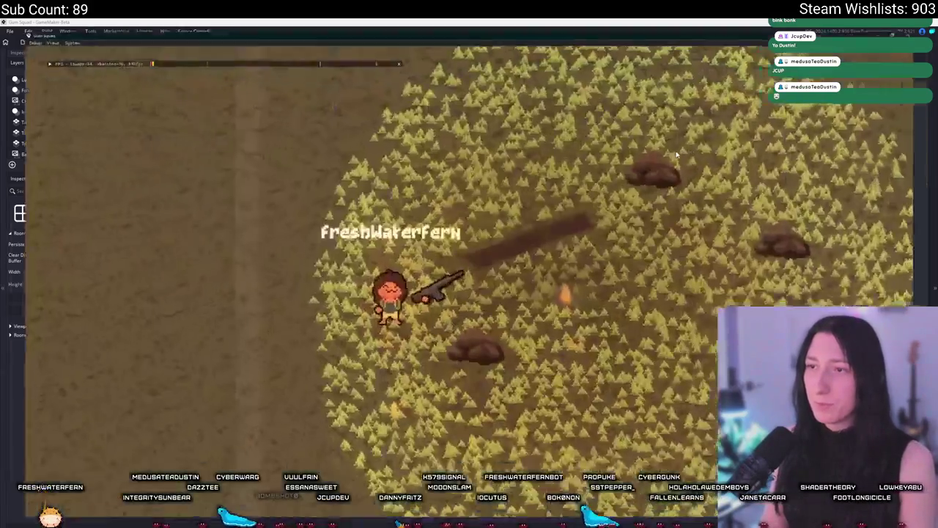
key("w")
key("d")
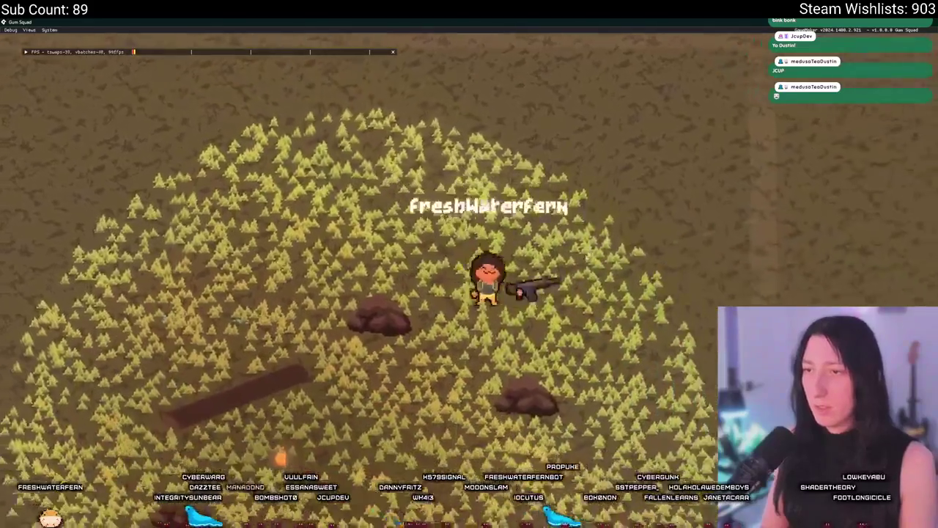
key("s")
key("a")
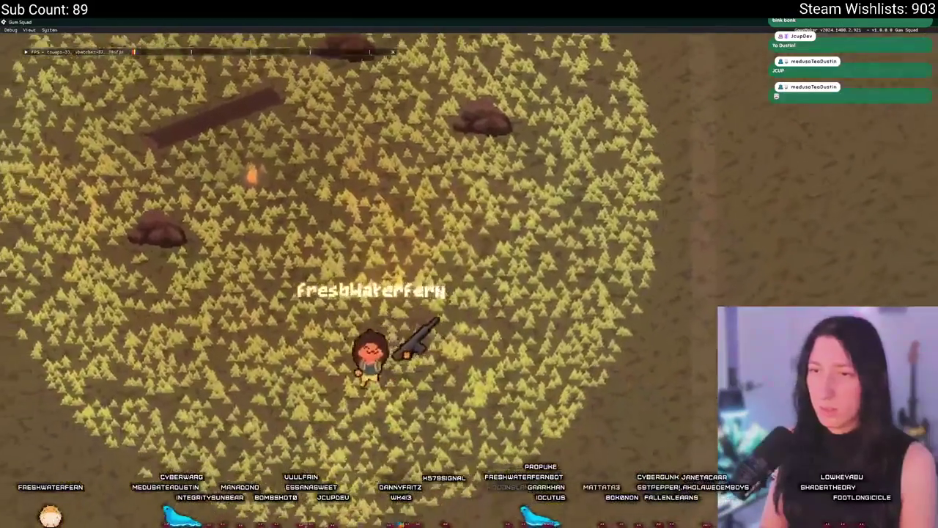
key("F11")
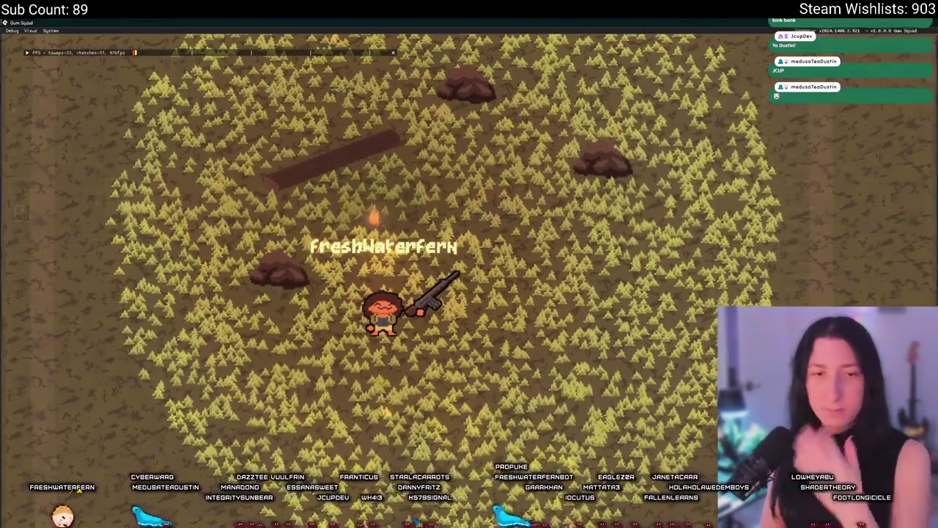
key("Escape")
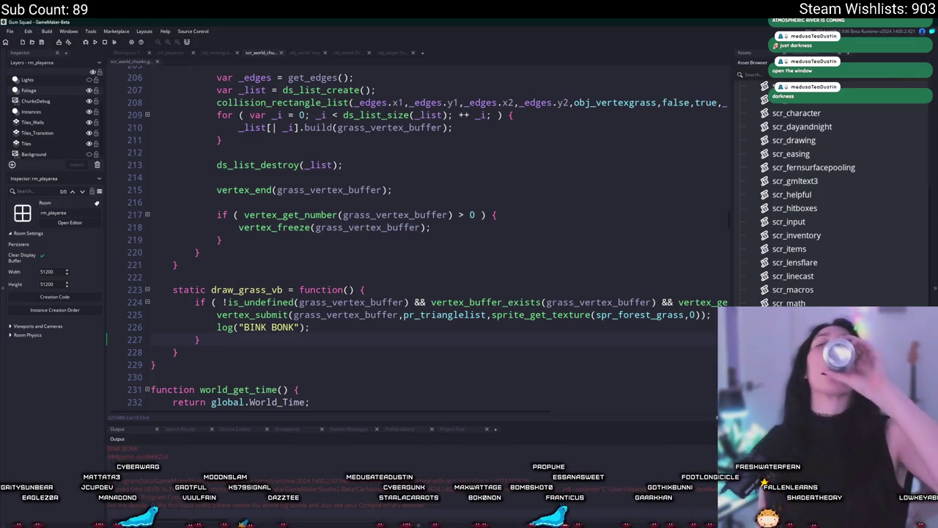
Step: Undo to remove the log("BINK BONK"); line from draw_grass_vb
key("ctrl+z")
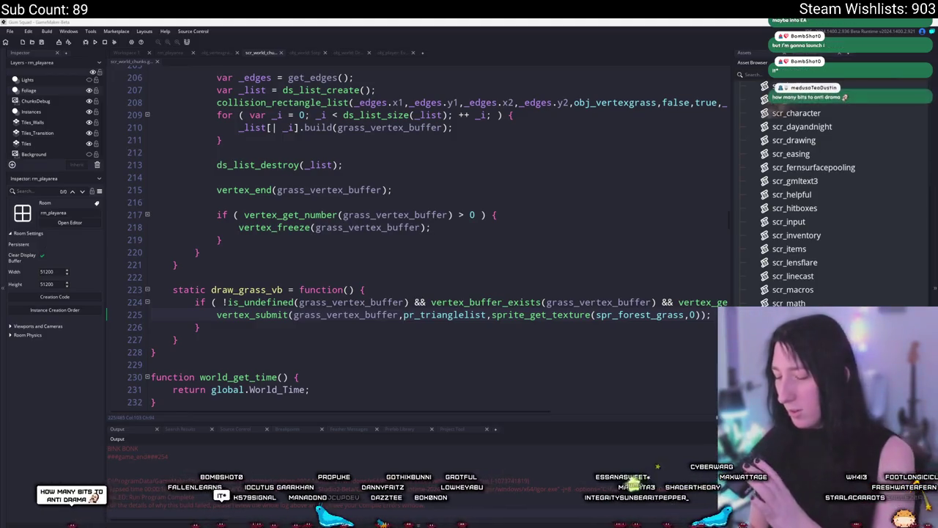
Step: Review the list-building and loop lines 207–209 in build_grass_vb
left_click(340, 152)
scroll(339, 153, "up", 4)
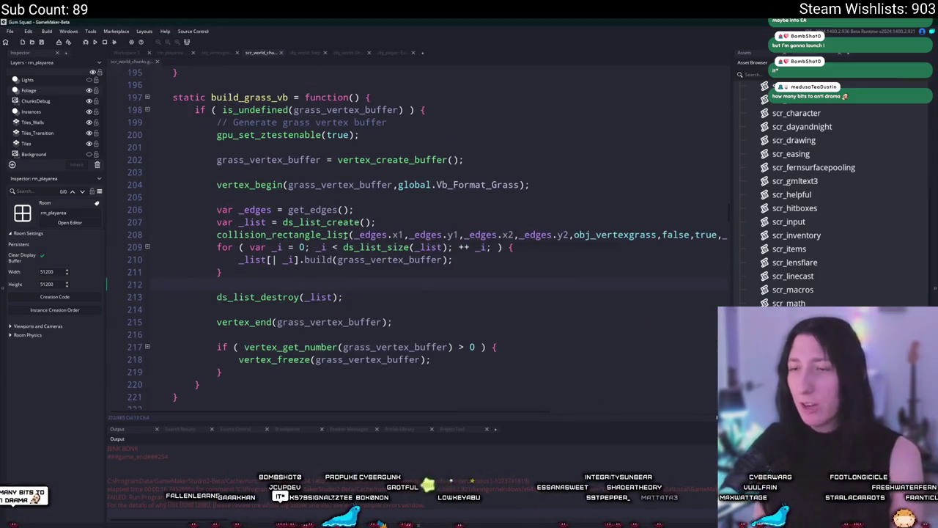
left_click(722, 247)
mouse_move(440, 247)
left_mouse_down()
mouse_move(147, 212)
mouse_move(150, 222)
left_mouse_up()
left_click(563, 260)
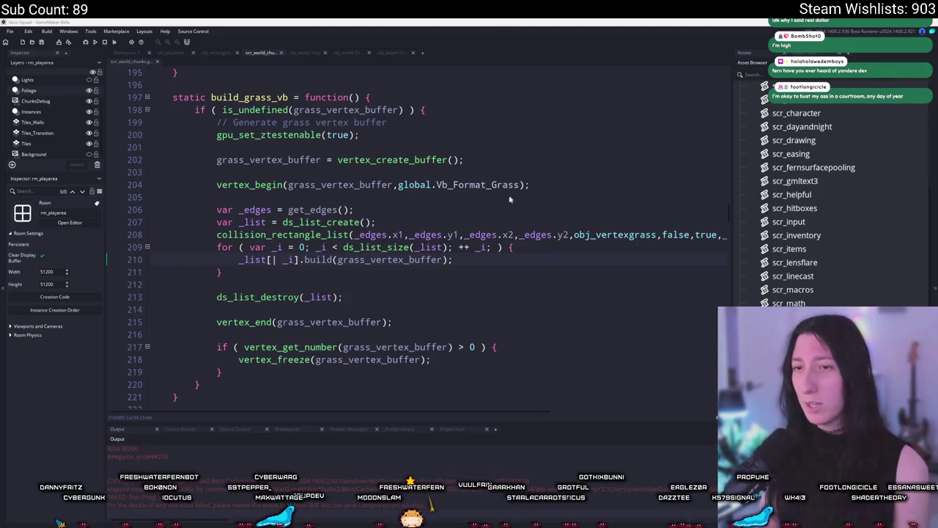
Step: Inspect the collision_rectangle_list call and the _edges variable from get_edges() on line 206
left_click(501, 256)
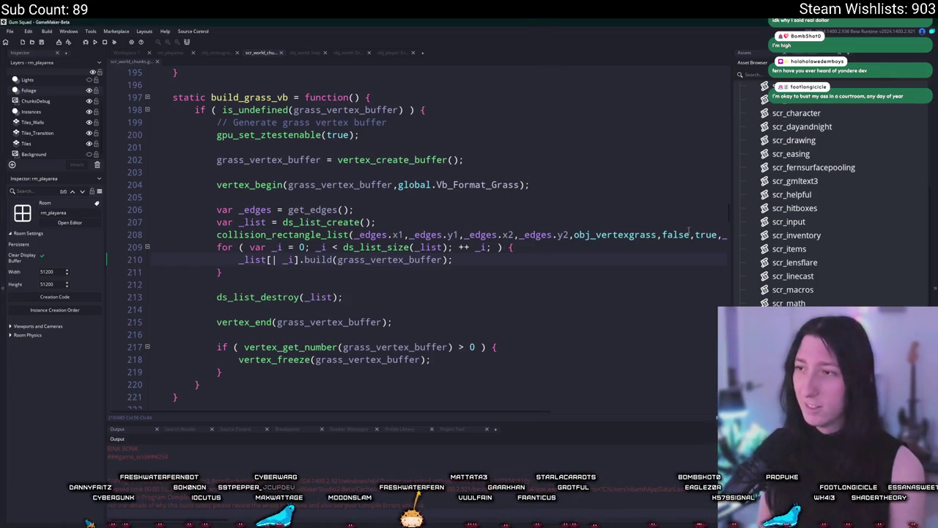
left_click(720, 234)
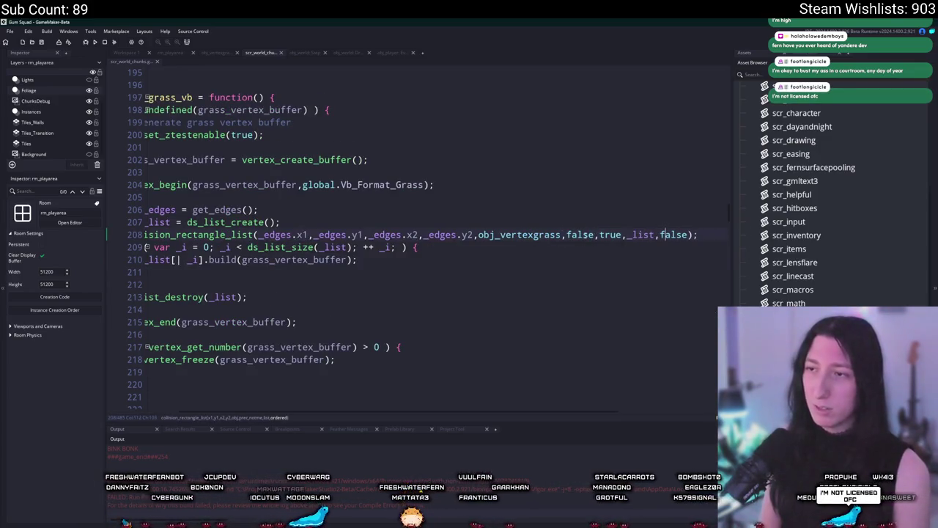
scroll(343, 212, "left", 3)
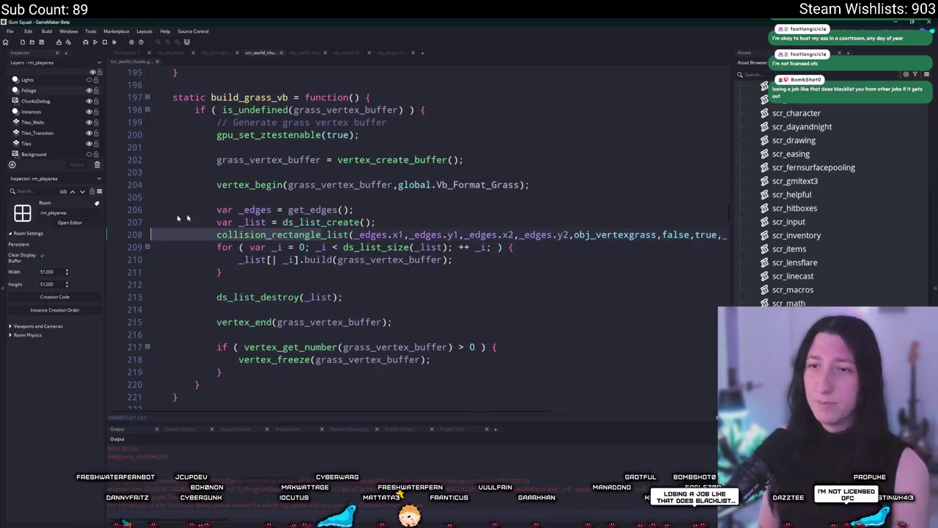
left_click(343, 210)
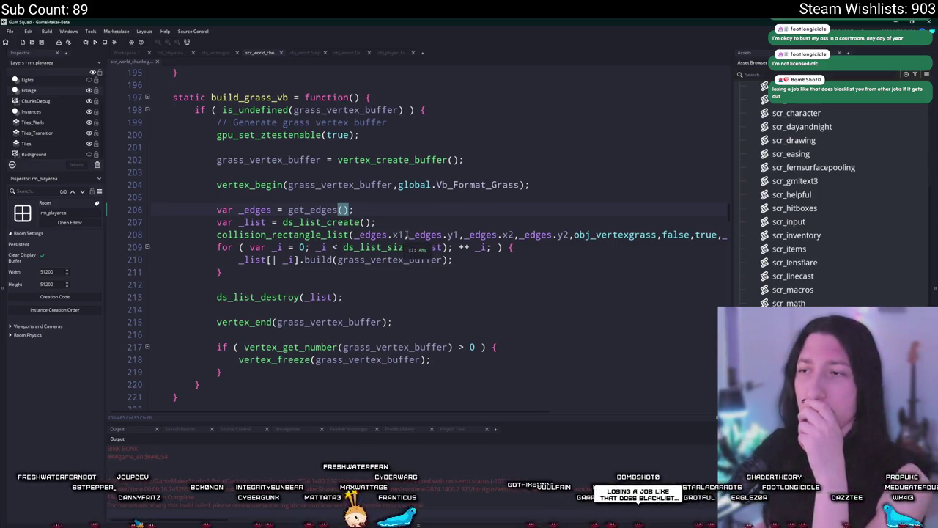
left_click(562, 248)
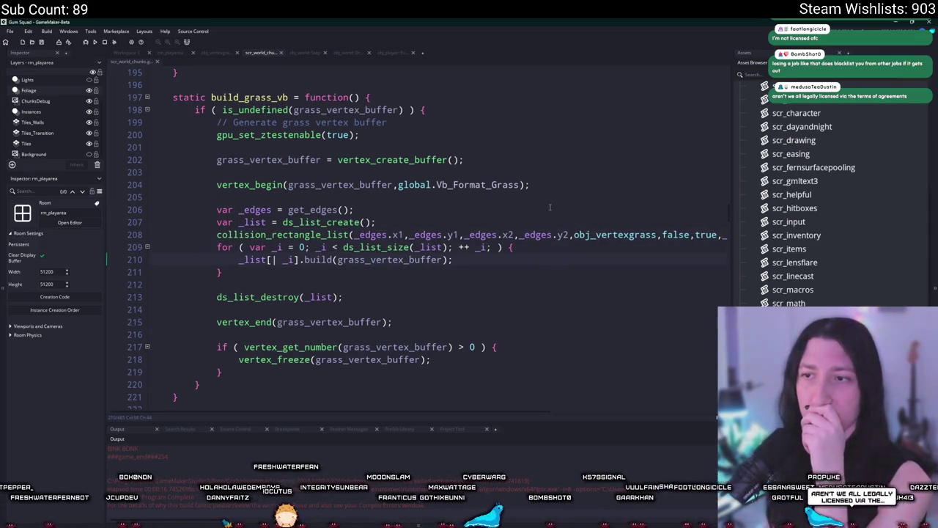
left_click(388, 235)
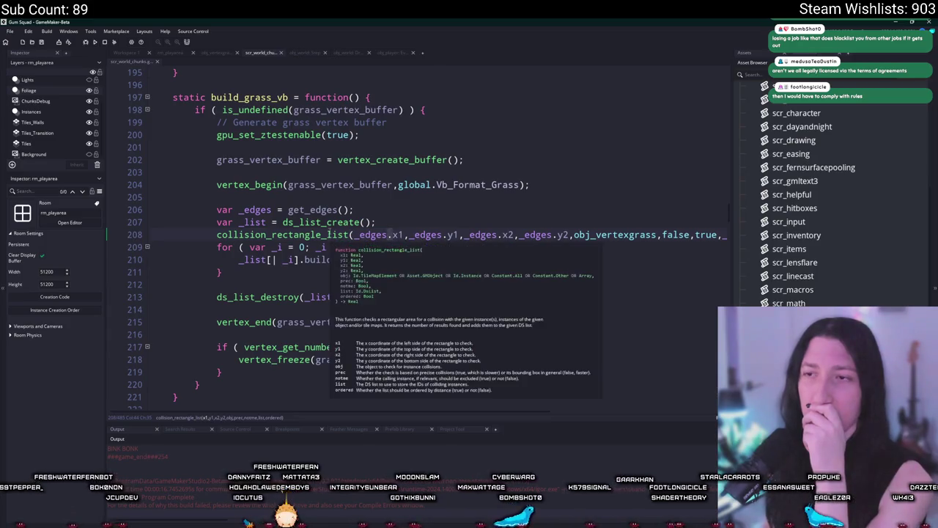
scroll(328, 235, "up", 2)
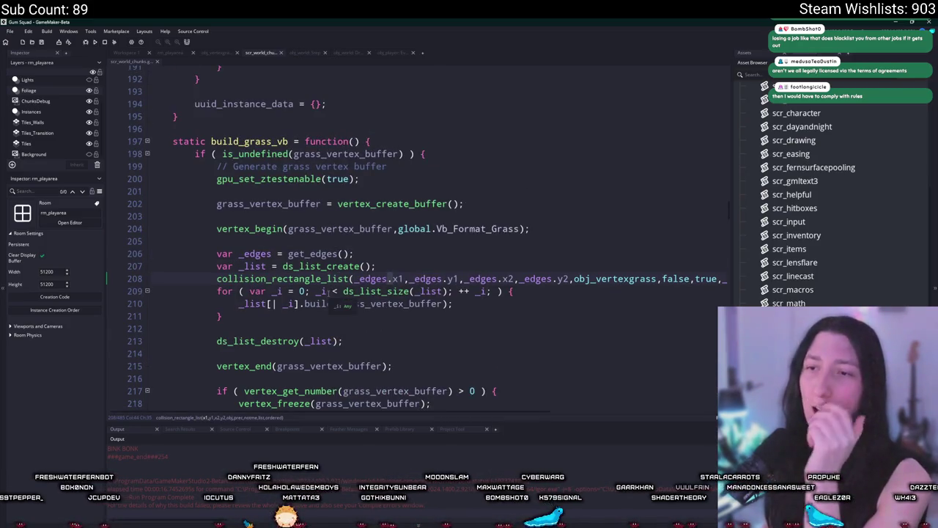
double_click(256, 254)
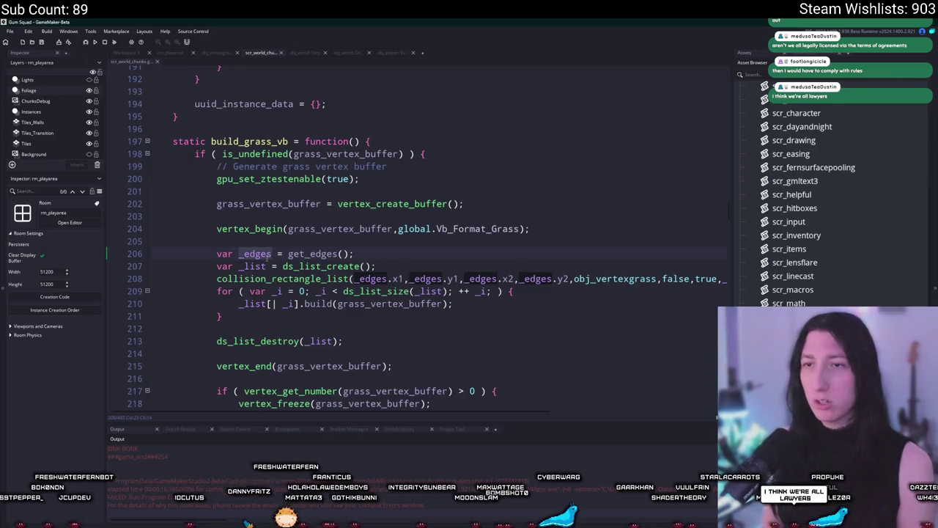
left_click(128, 53)
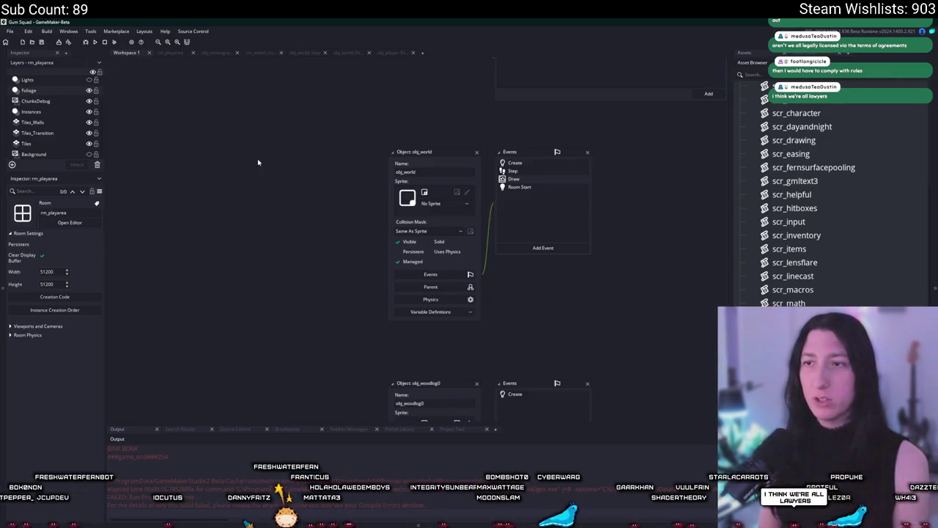
Step: Open obj_world's Draw event and delete the log("TEST") line above var _chunks
double_click(515, 181)
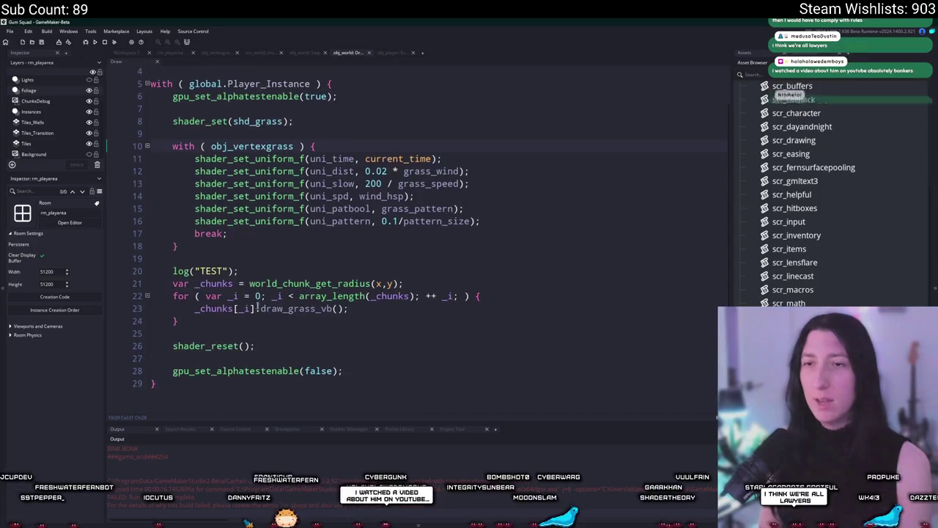
left_click(169, 54)
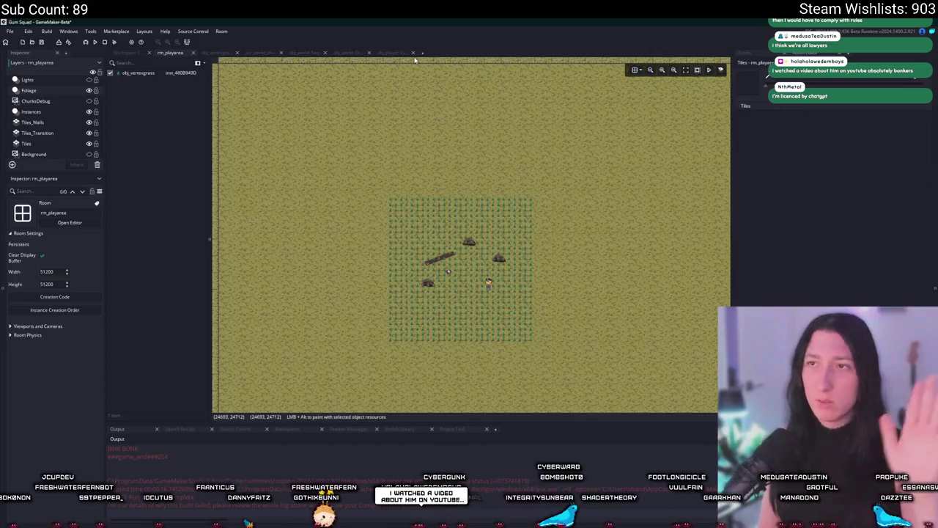
left_click(395, 54)
left_click(351, 52)
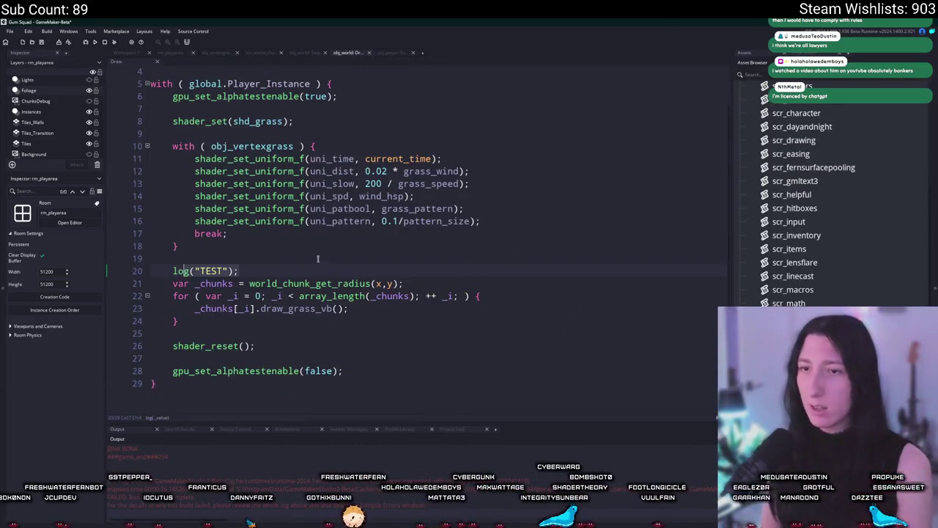
key("BackSpace")
key("BackSpace")
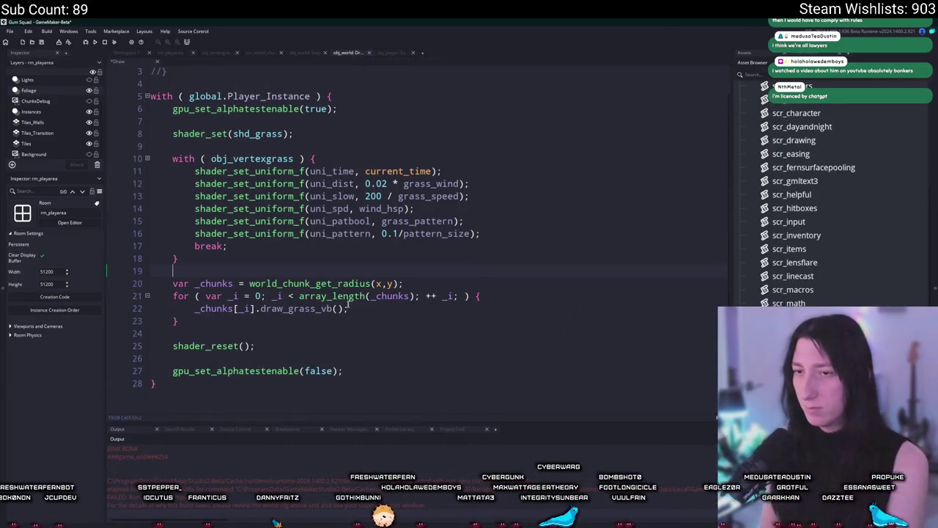
Step: Add var _edges = _chunks[_i].get_edges(); inside the chunk loop after draw_grass_vb
left_click(354, 308)
key("Return")
type("_edges")
key("BackSpace")
key("BackSpace")
key("BackSpace")
type("var _")
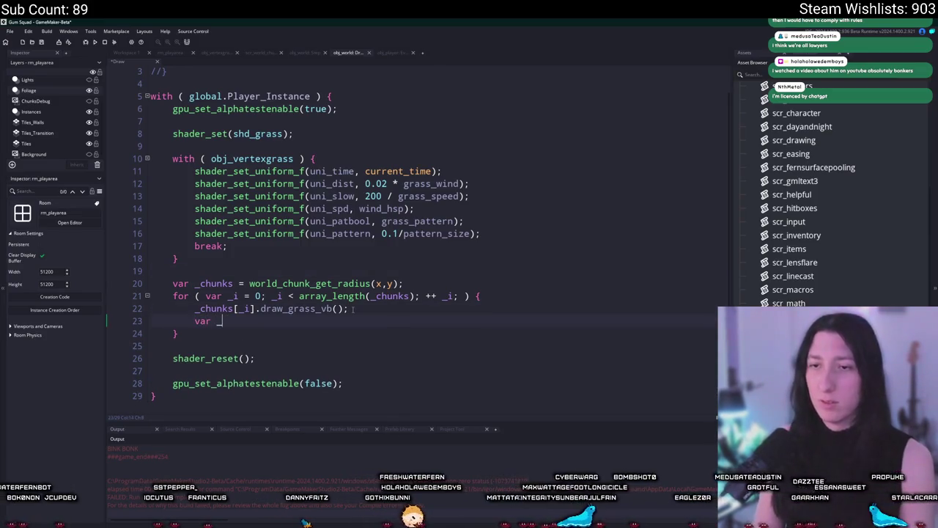
type("edges = e")
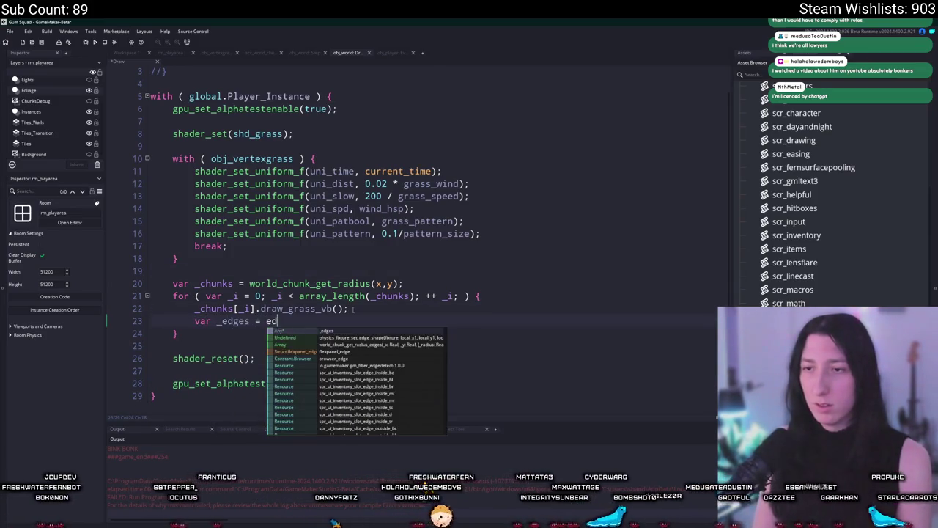
key("BackSpace")
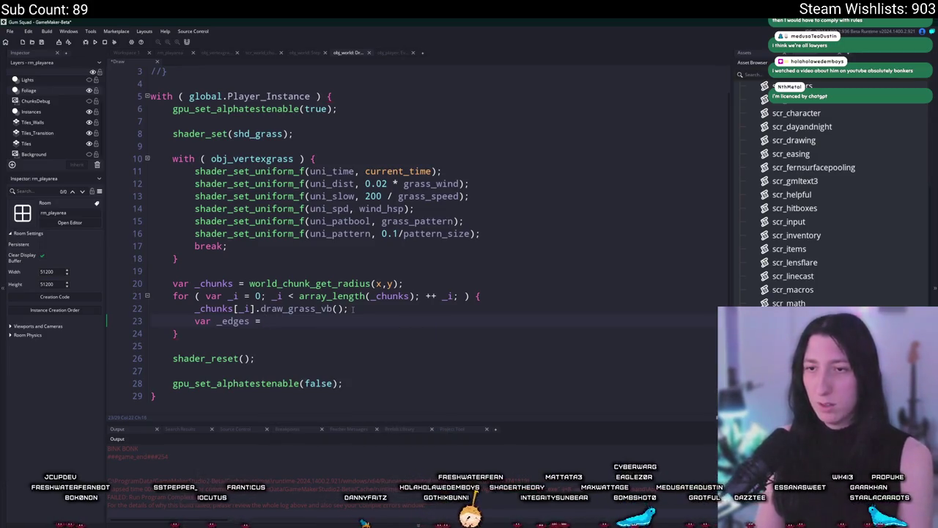
type("_Chunks")
key("Return")
type("[_i]/.")
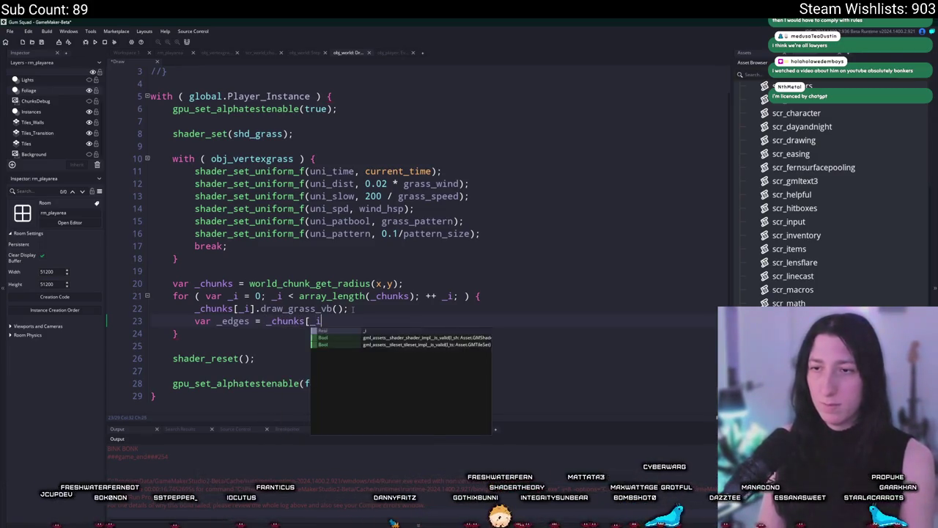
key("BackSpace")
key("BackSpace")
type(".get_Edges")
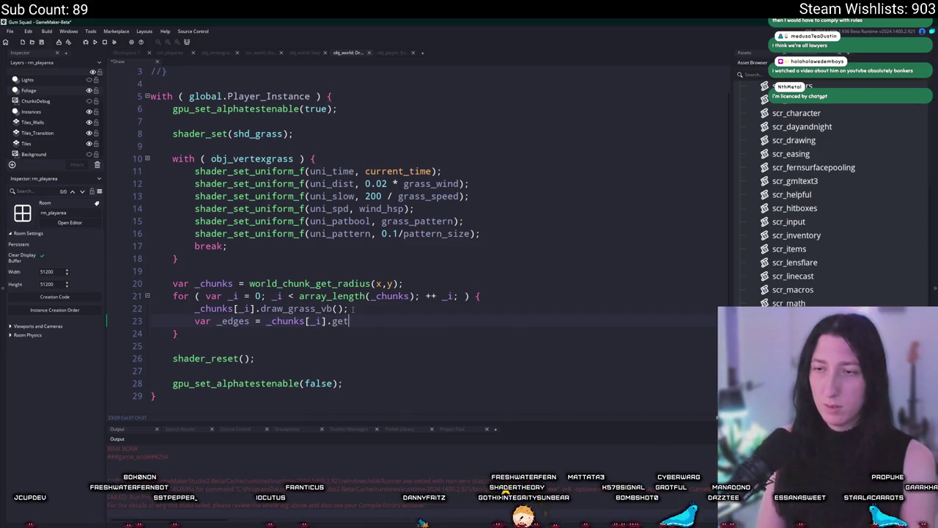
key("BackSpace")
key("BackSpace")
key("BackSpace")
type("edges")
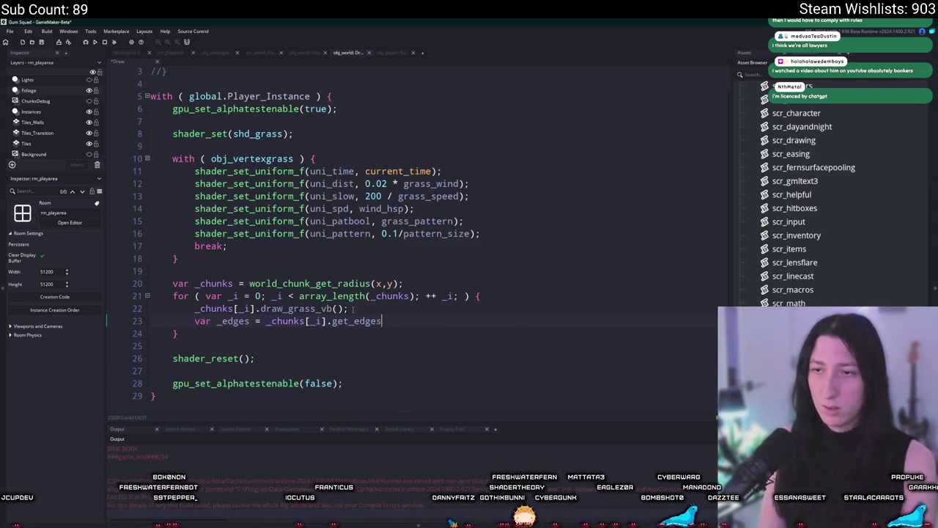
type("();")
Step: Add draw_rectangle(_edges.x1,_edges.y1,_edges.x2,_edges.y2,false); below the get_edges line
key("Return")
type("draw_rec")
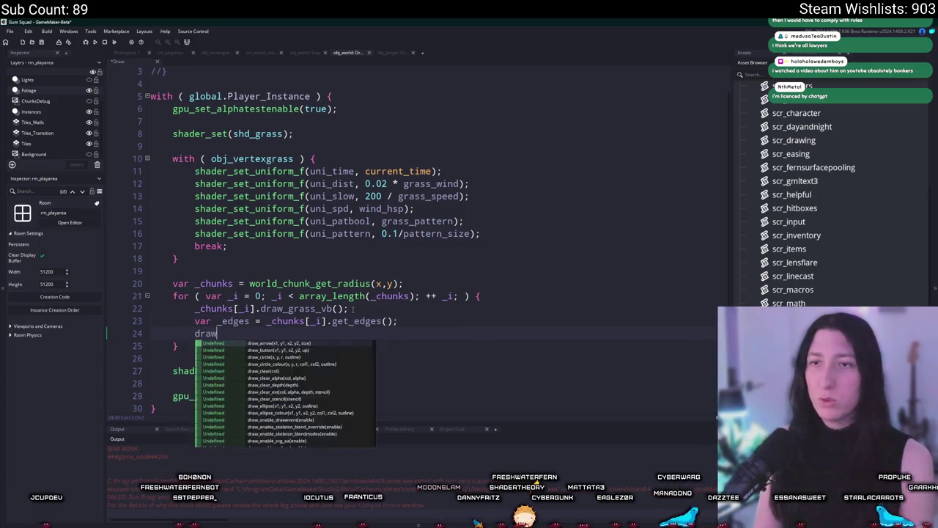
key("Return")
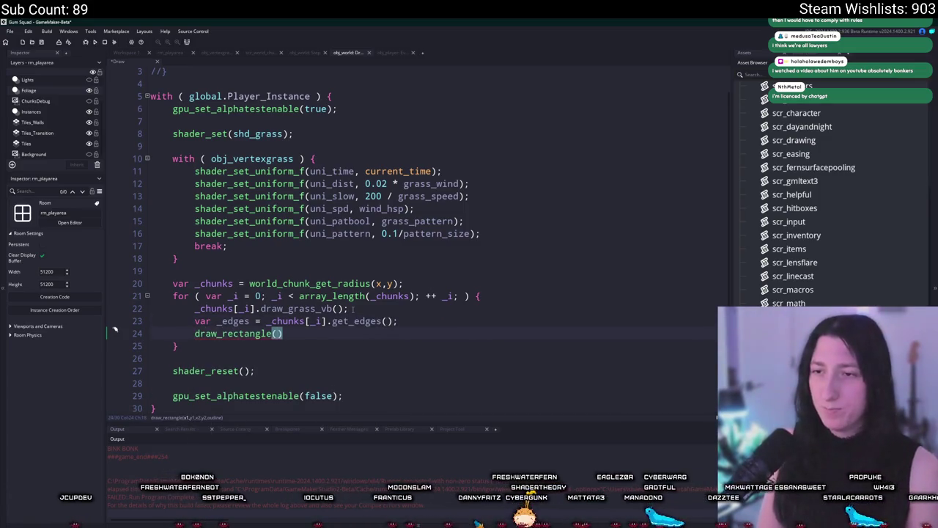
type("_edges.x1,_edges.")
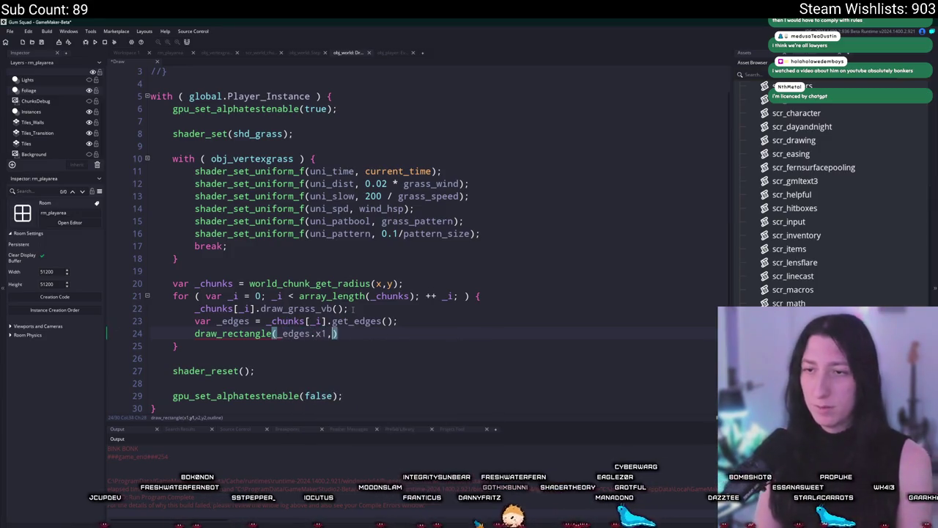
type("y1,_d")
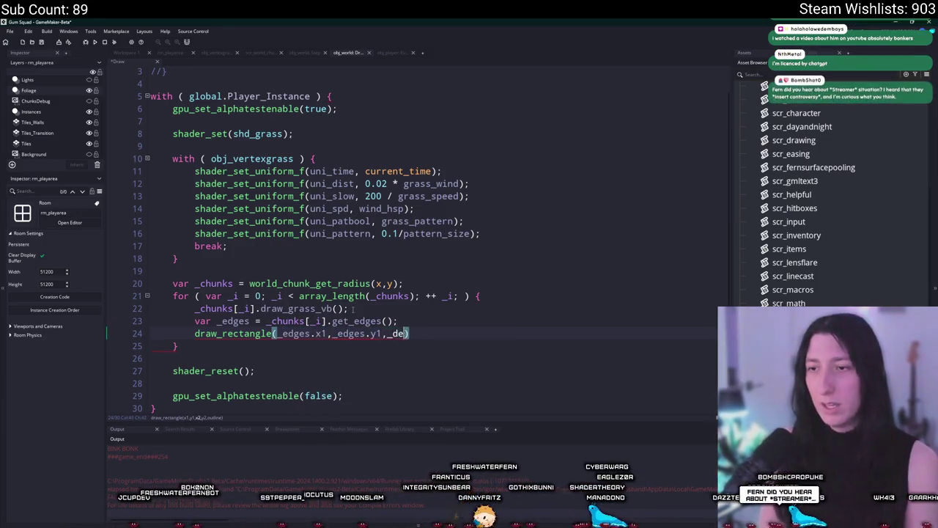
key("BackSpace")
type("edges.")
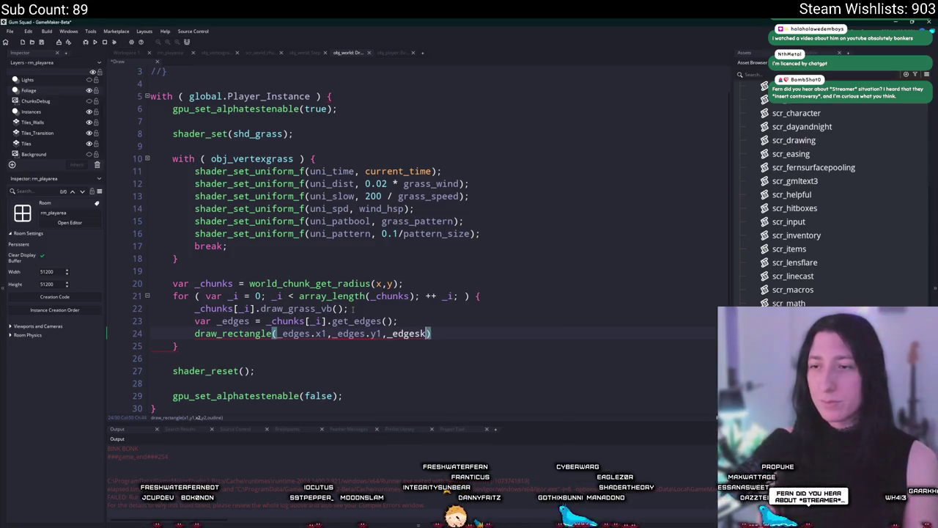
type("x2,_")
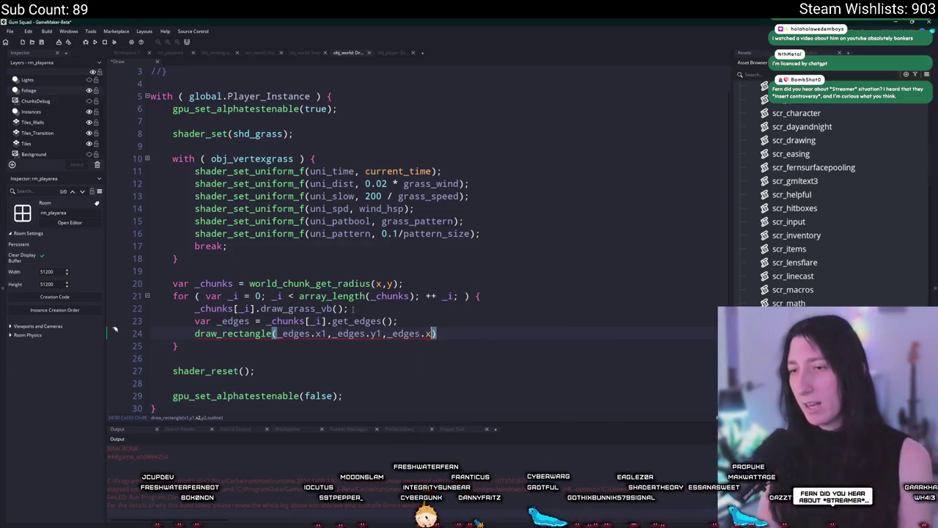
type("edges.y2")
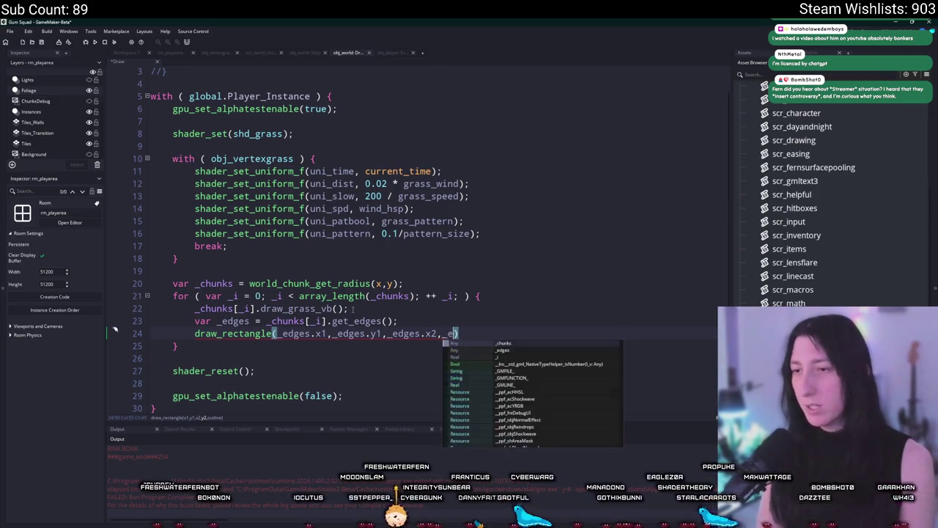
type(",fals")
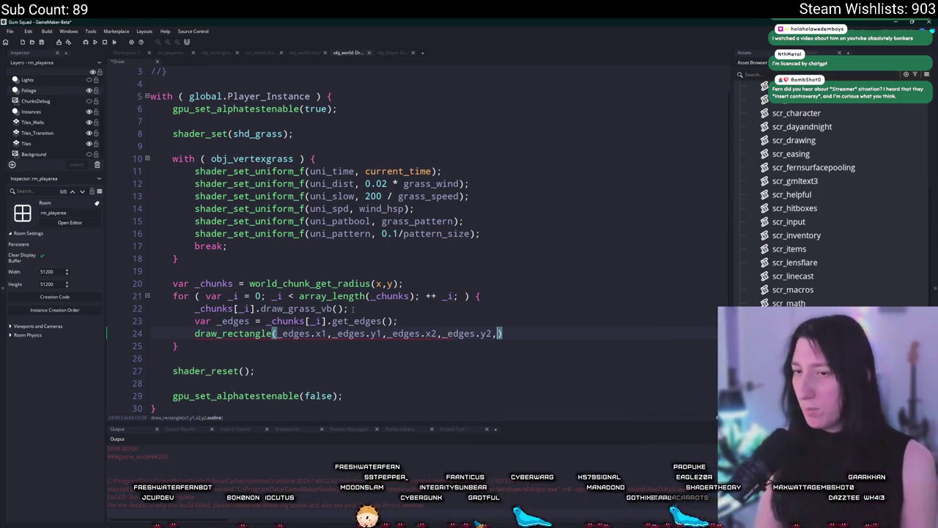
type("e)'")
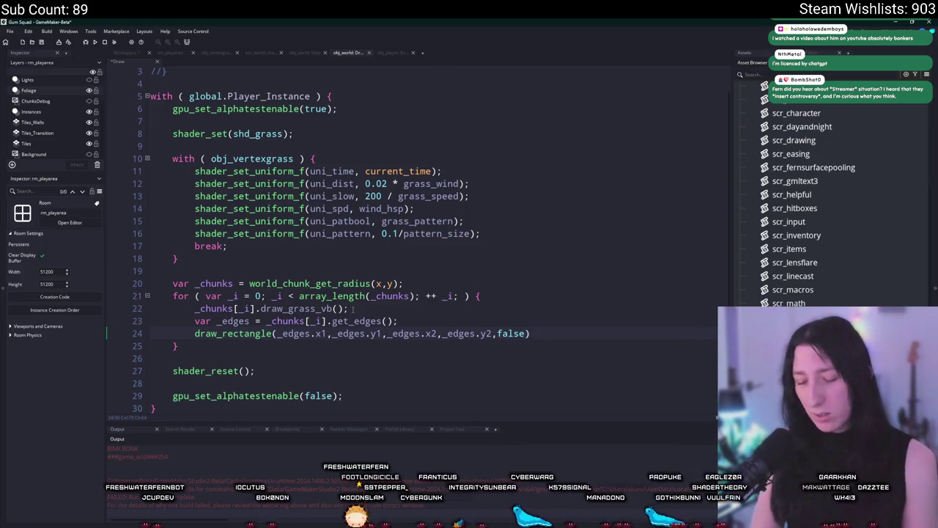
key("BackSpace")
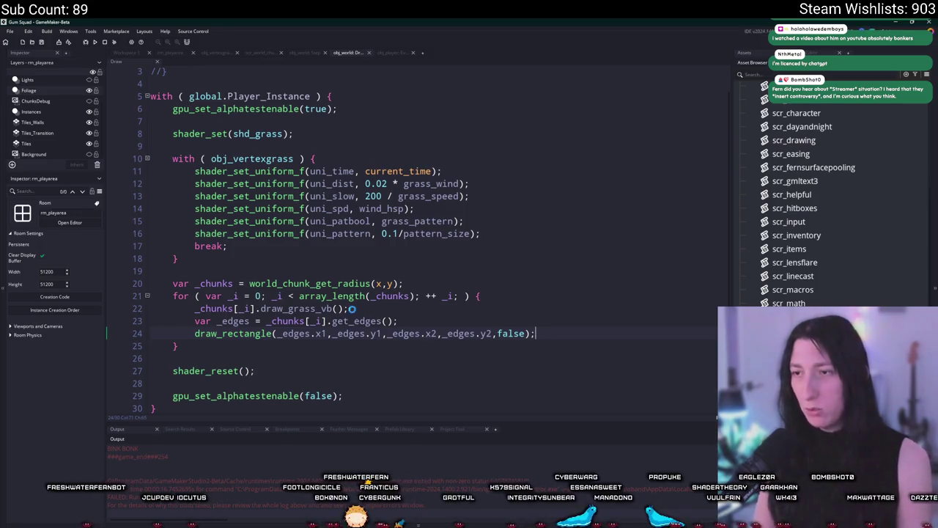
type(";")
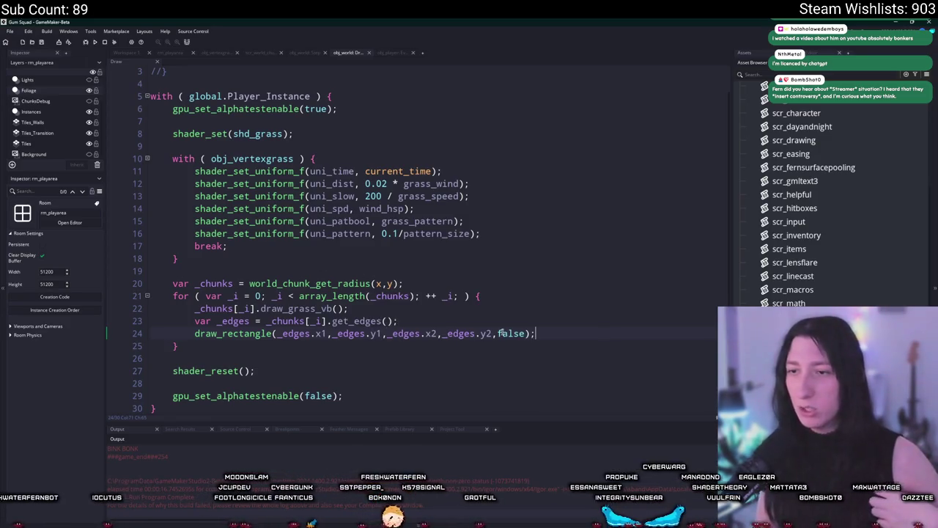
left_click(555, 320)
Step: Surround draw_rectangle with draw_set_alpha(0.25); before it and draw_set_alpha(1); after
key("Return")
type("draw_")
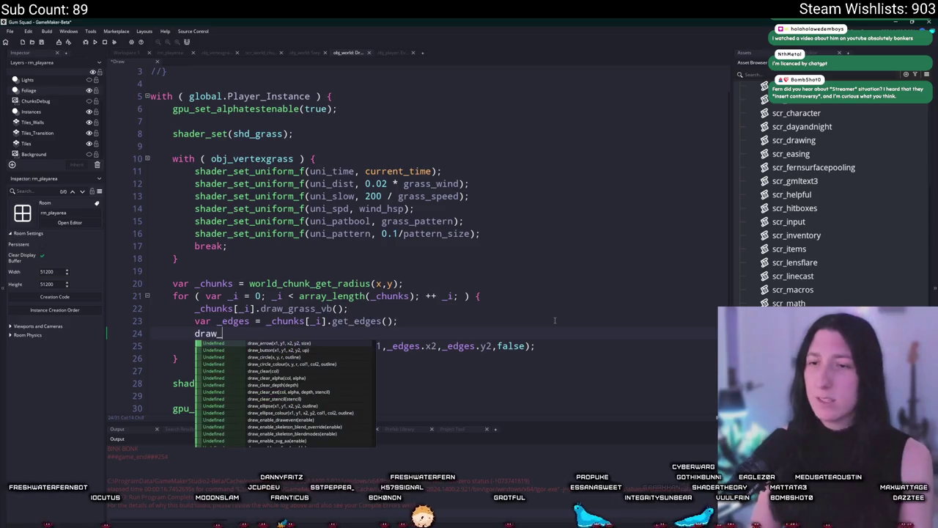
type("set_alpha(0.25);")
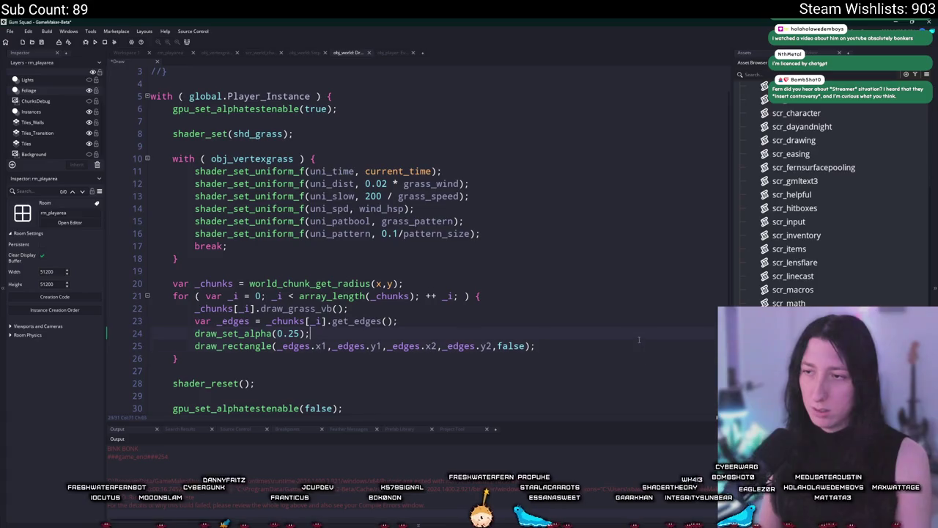
key("Return")
type("draw_set")
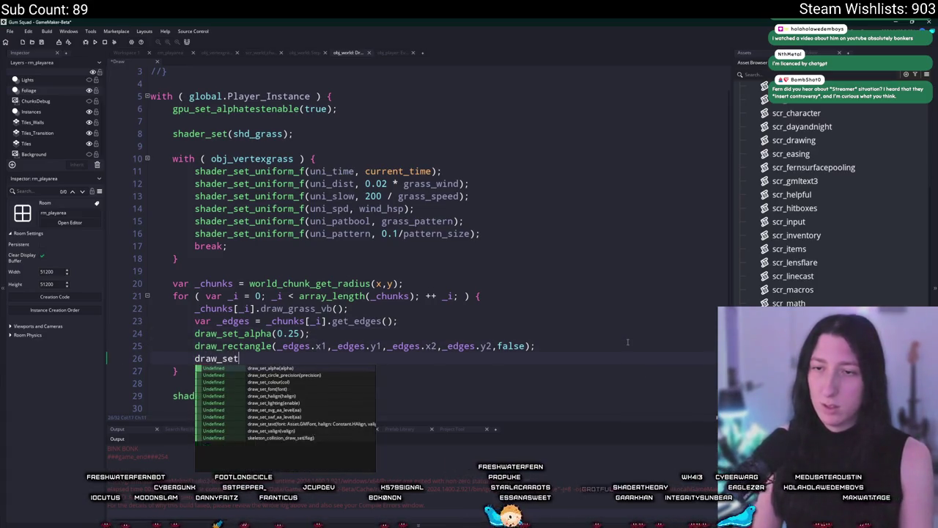
type("_alpha(1);")
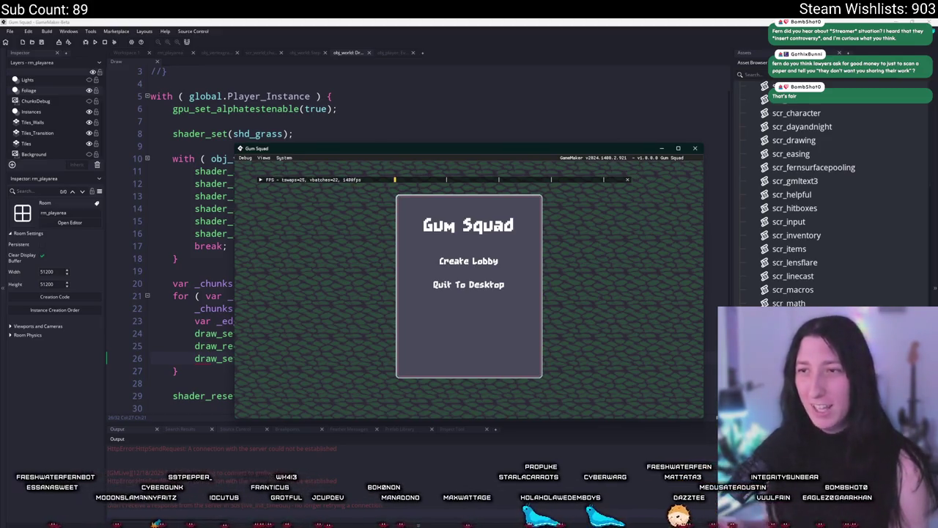
Step: Maximise Gum Squad, create a lobby, walk across the grass chunks with WASD, then quit
double_click(427, 152)
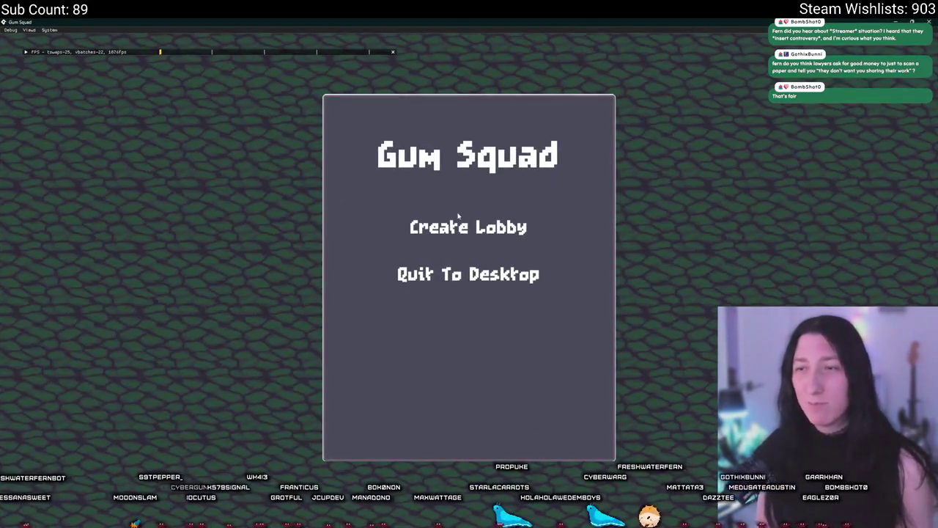
left_click(432, 225)
key("s")
key("a")
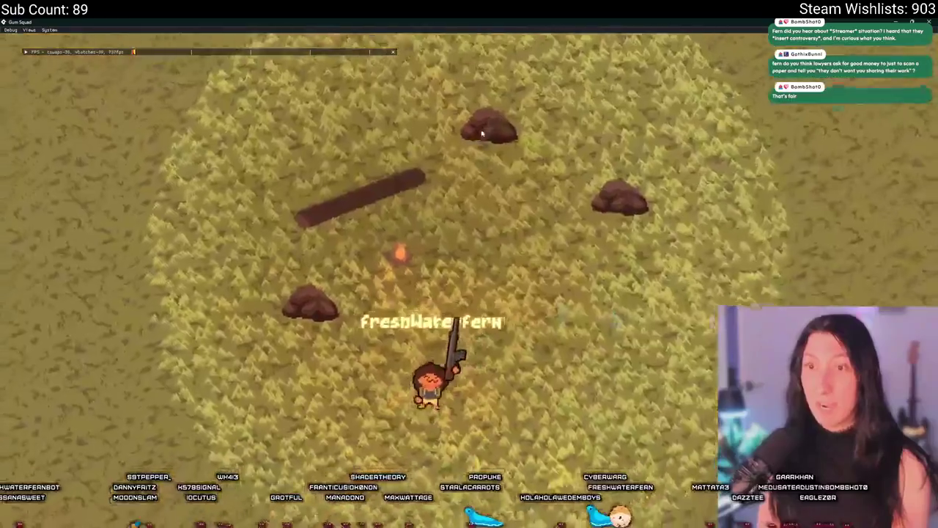
key("d")
key("w")
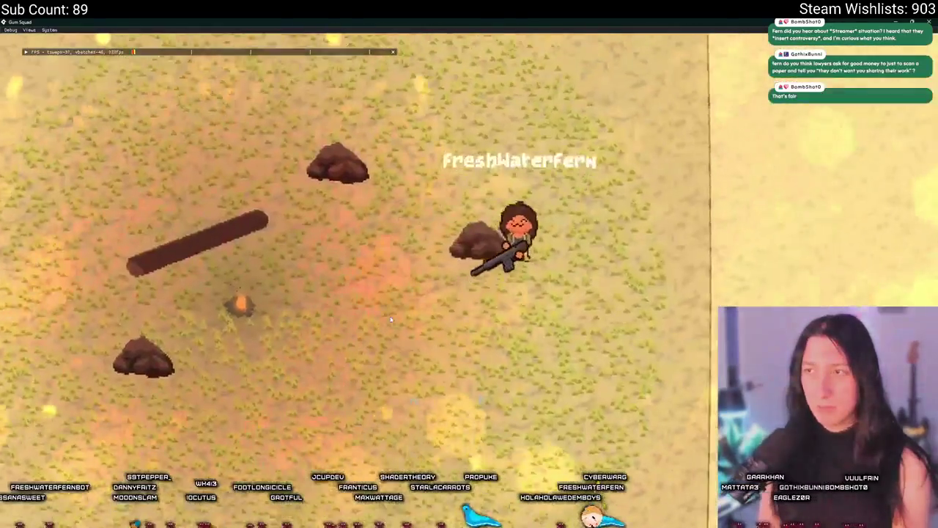
key("s")
key("a")
key("w")
key("d")
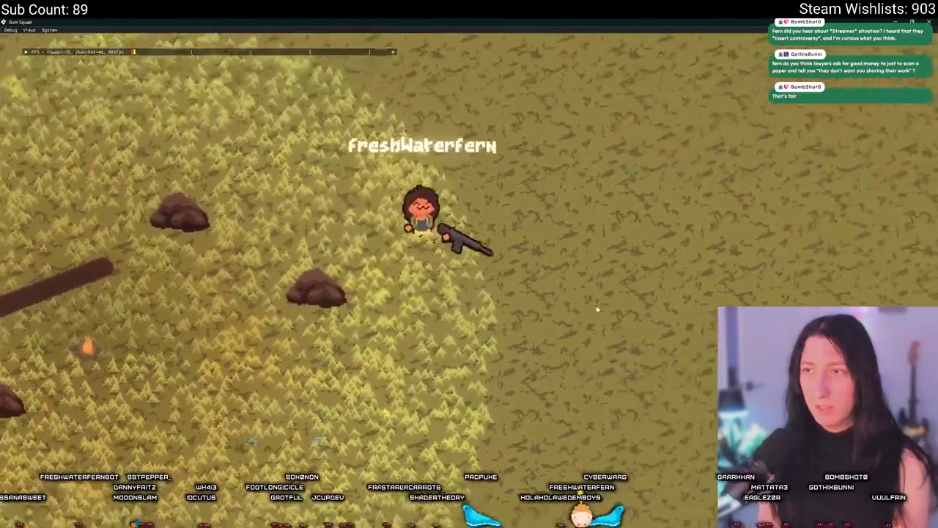
key("Escape")
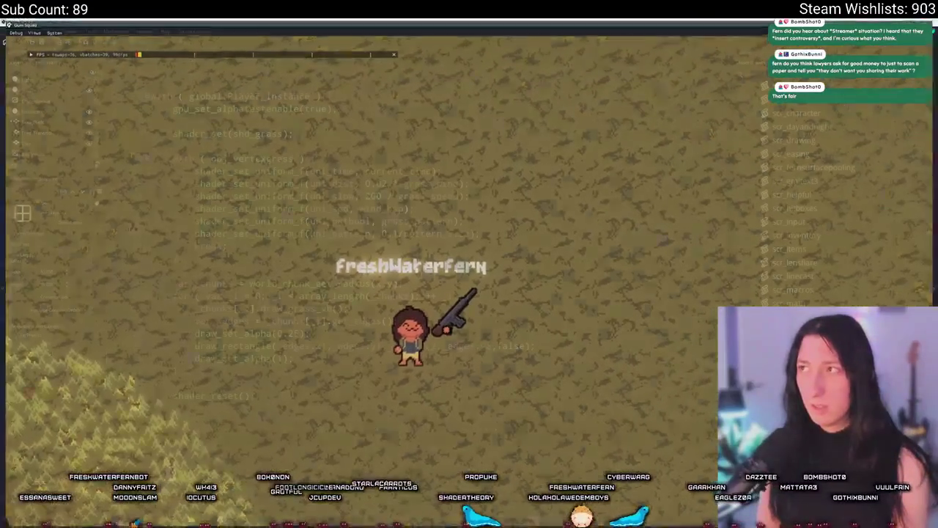
Step: Delete the debug edges and alpha lines after the get_edges call
scroll(310, 370, "up", 2)
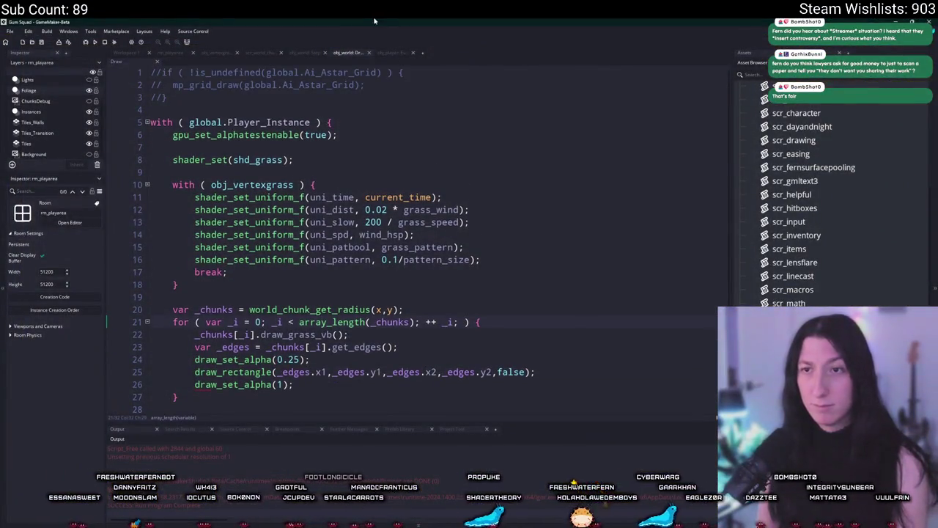
scroll(304, 374, "down", 3)
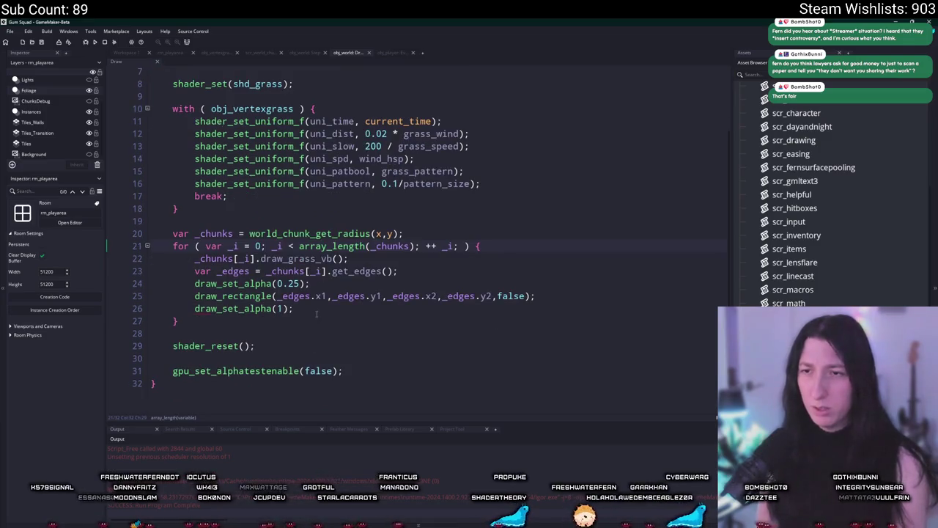
left_click(415, 273)
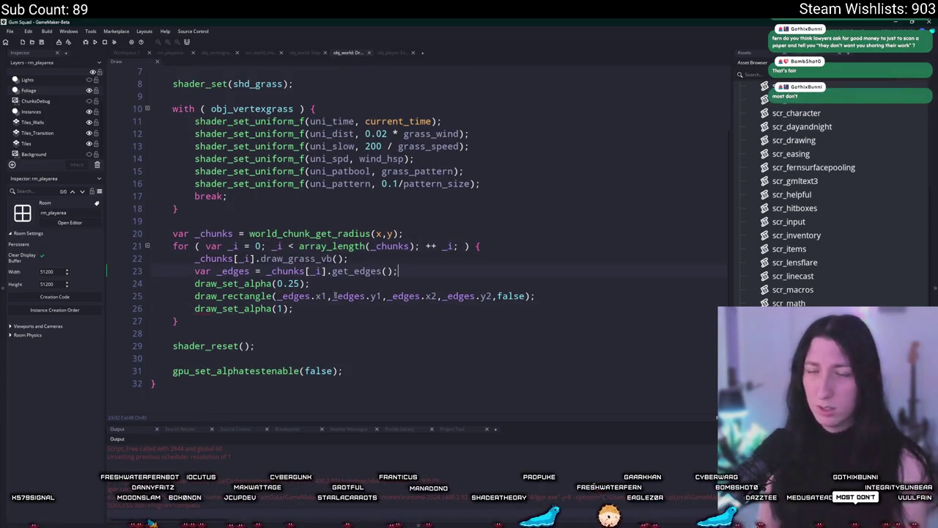
key("Return")
type("draw_set_")
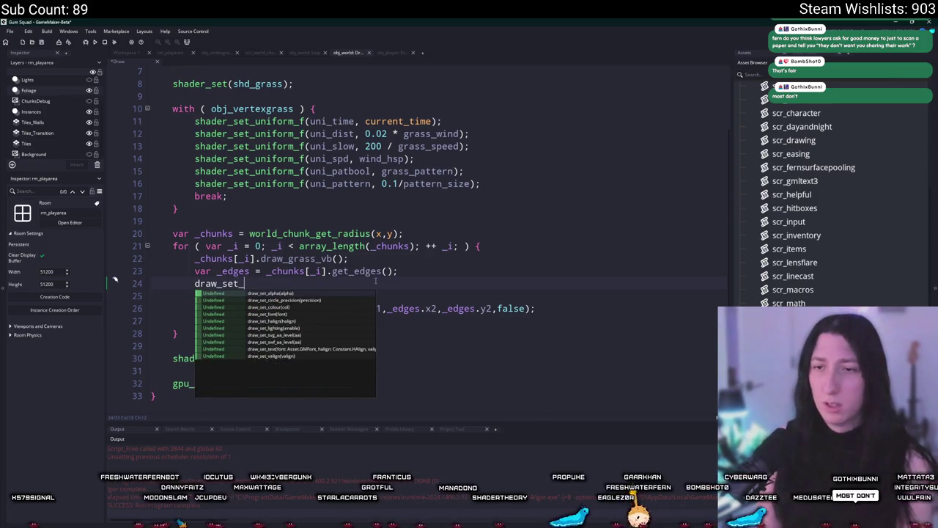
key("ctrl+z")
mouse_move(293, 309)
left_mouse_down()
mouse_move(194, 284)
mouse_move(192, 271)
left_mouse_up()
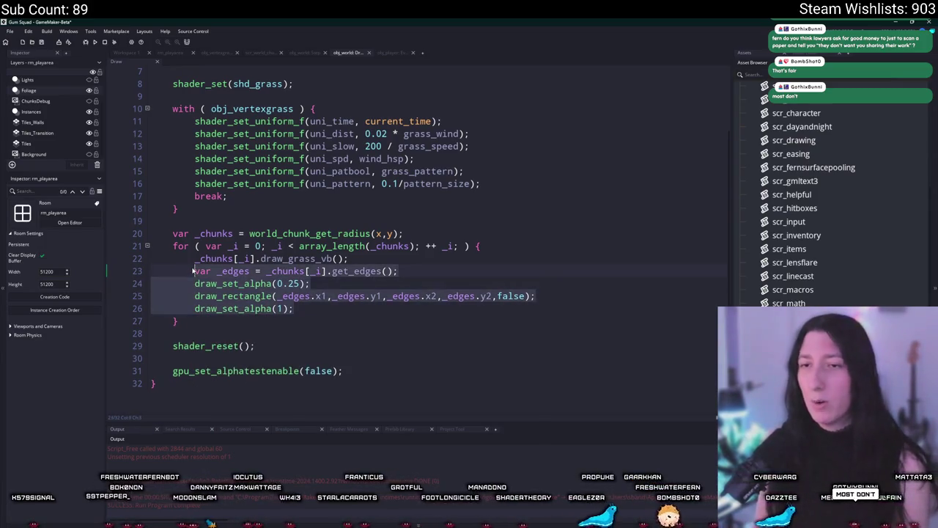
key("Delete")
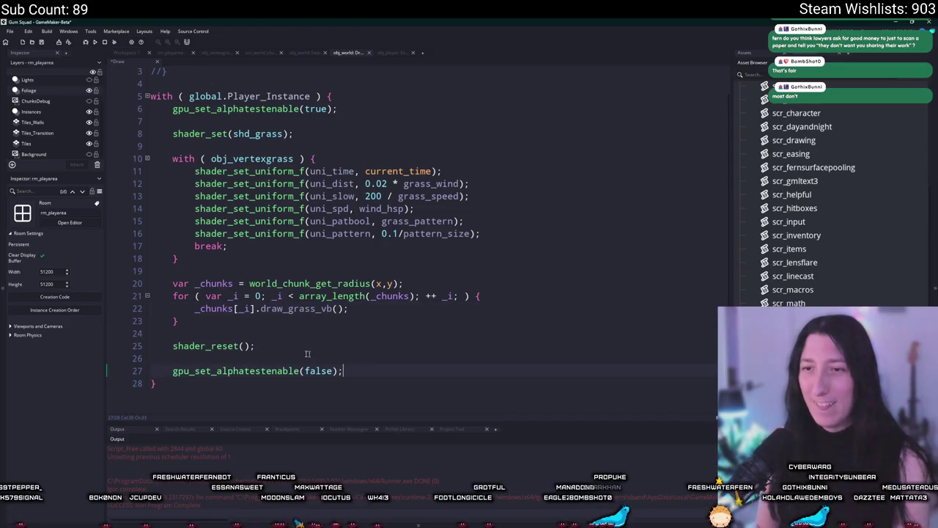
Step: Copy the grass drawing loop and paste it as a second loop below the alpha-test line
left_click(196, 312)
left_click_drag(196, 312, 173, 296)
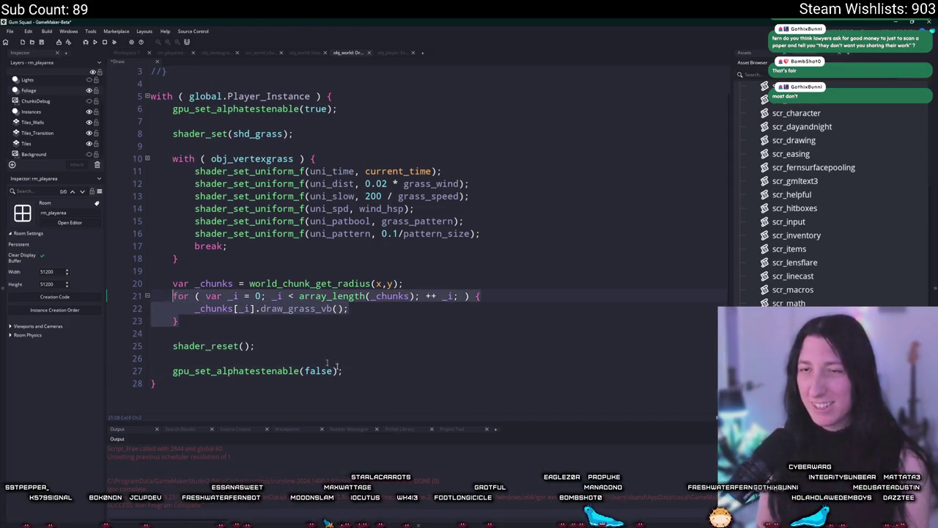
left_click(392, 372)
key("Return")
key("Return")
type("for ( var _i = 0; _i < array_length(_chunks); ++ _i; ) {         _chunks[_i].draw_grass_vb();     }")
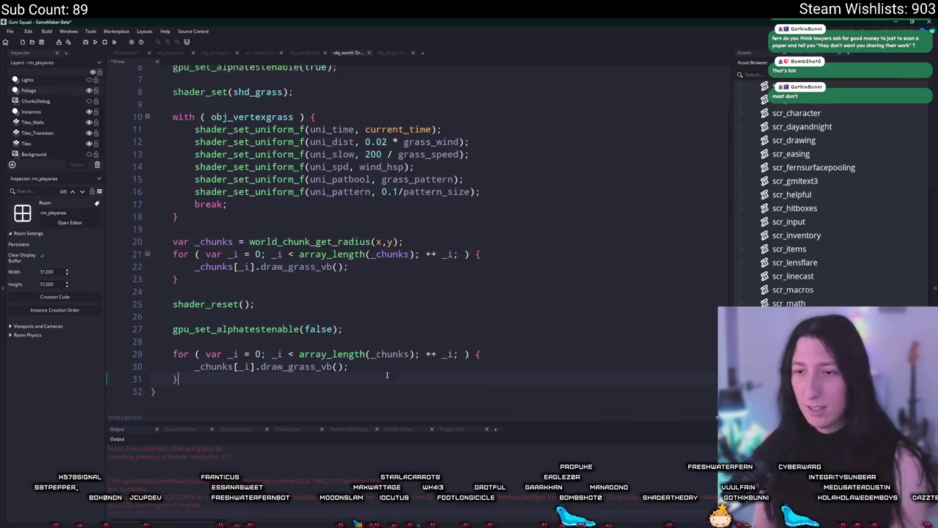
left_click(164, 354)
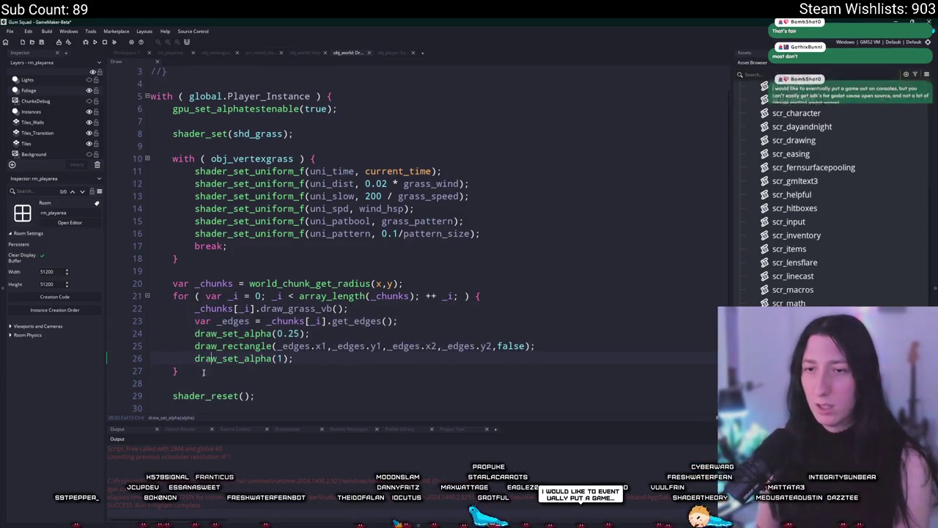
key("ctrl+z")
key("ctrl+z")
key("ctrl+z")
key("ctrl+z")
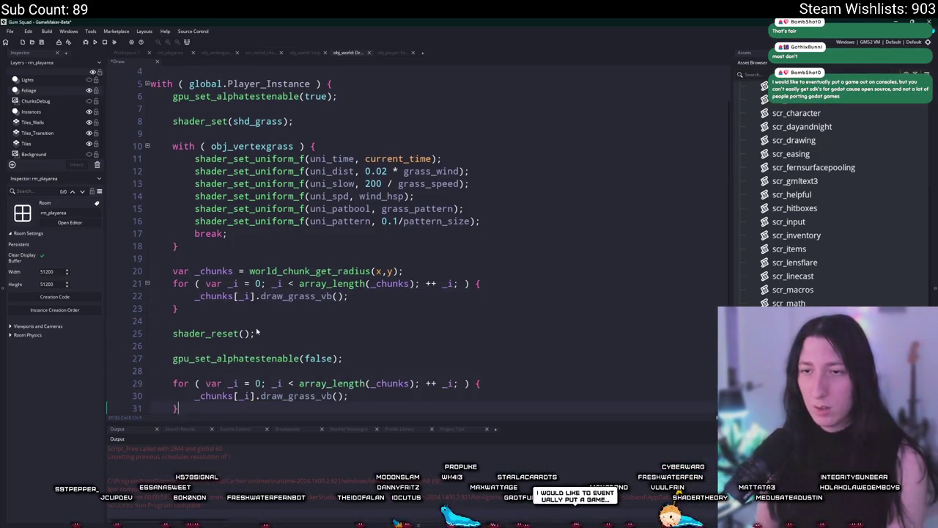
key("ctrl+z")
key("ctrl+z")
key("ctrl+z")
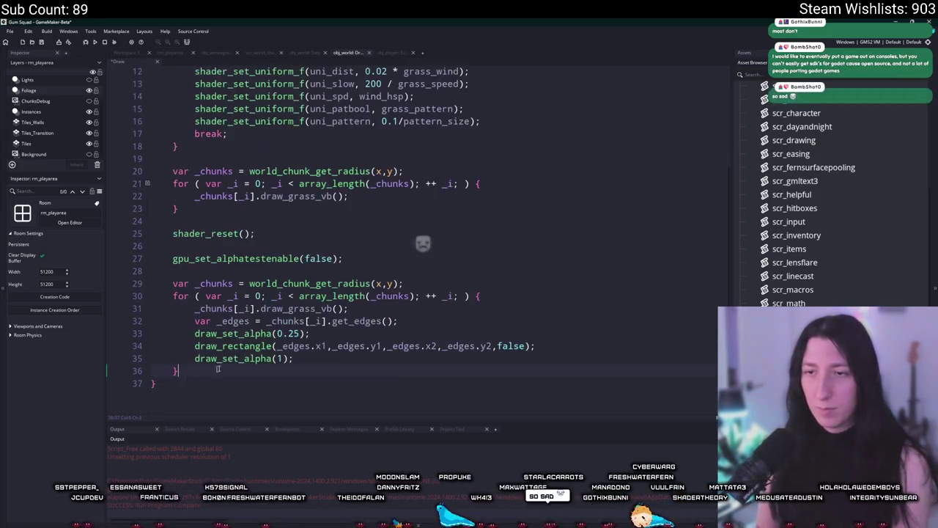
Step: Remove the duplicated var _chunks line and the outline loop's draw_grass_vb() call, then run the game
key("Delete")
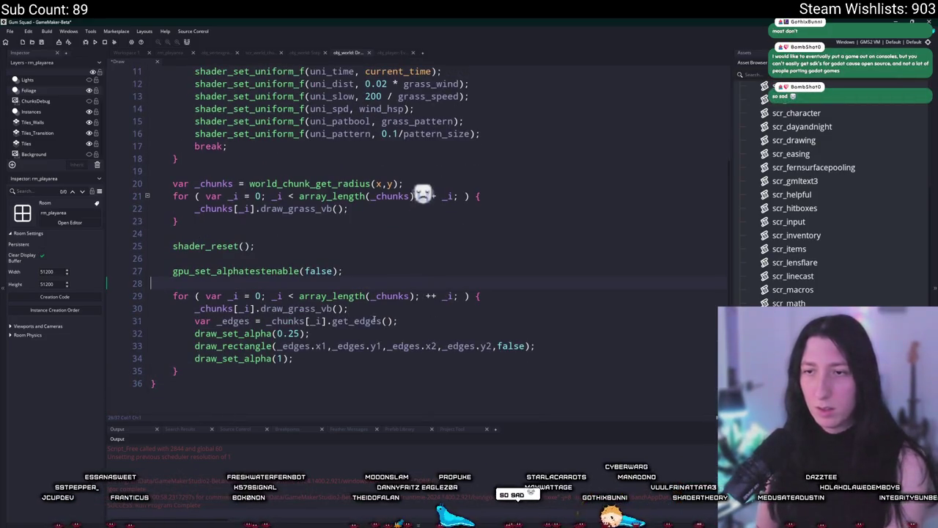
left_click(124, 308)
key("Delete")
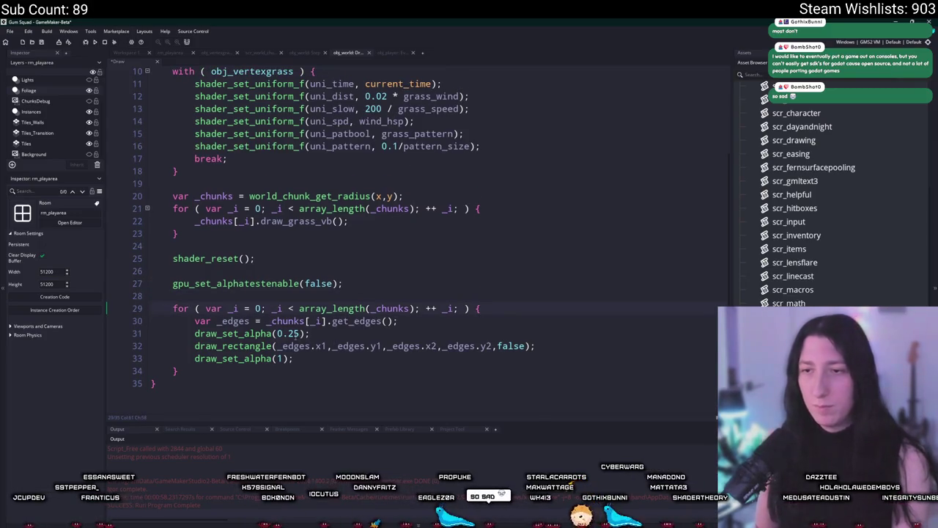
left_click(306, 333)
type("1")
key("F5")
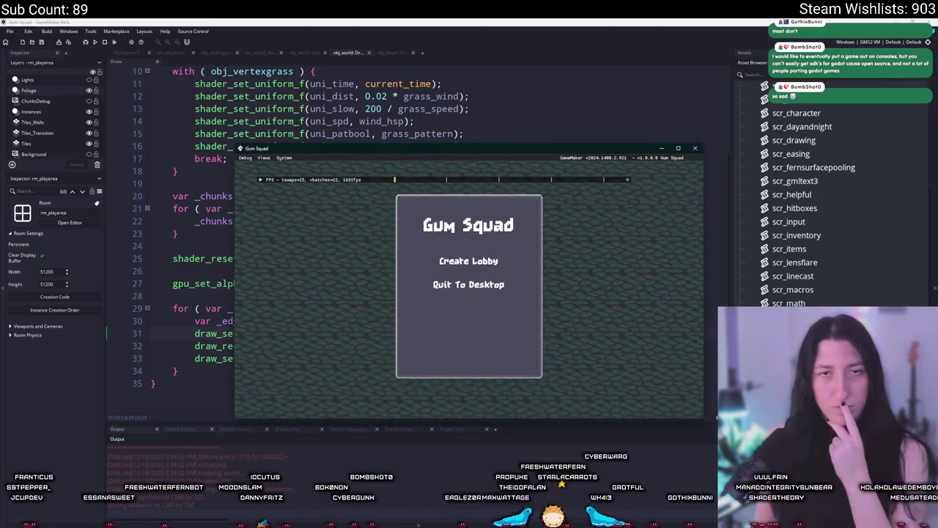
Step: Create a lobby, maximise the game, and walk up from the grass onto the dirt
left_click(469, 261)
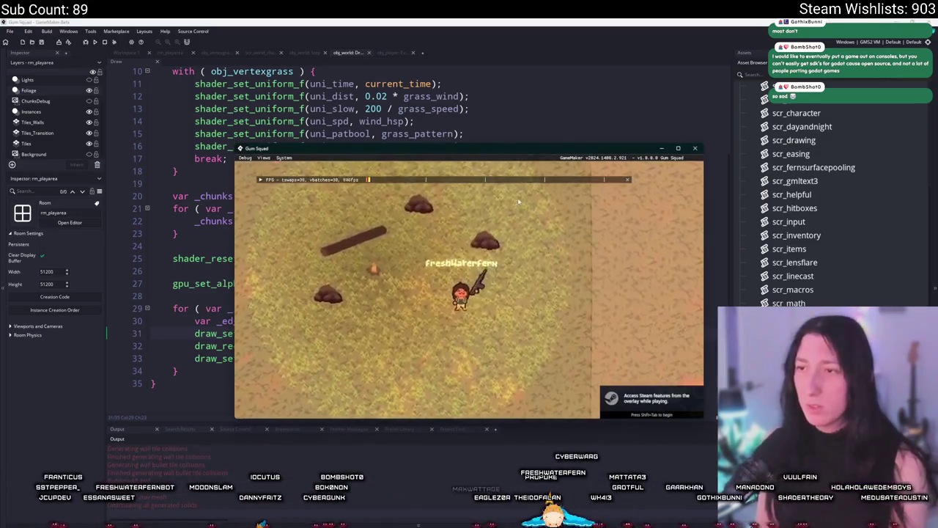
double_click(541, 153)
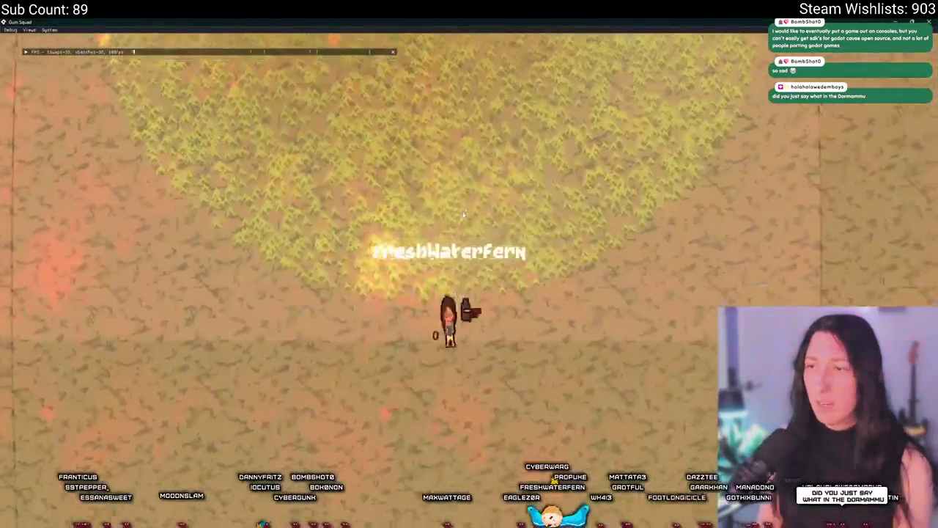
key("w")
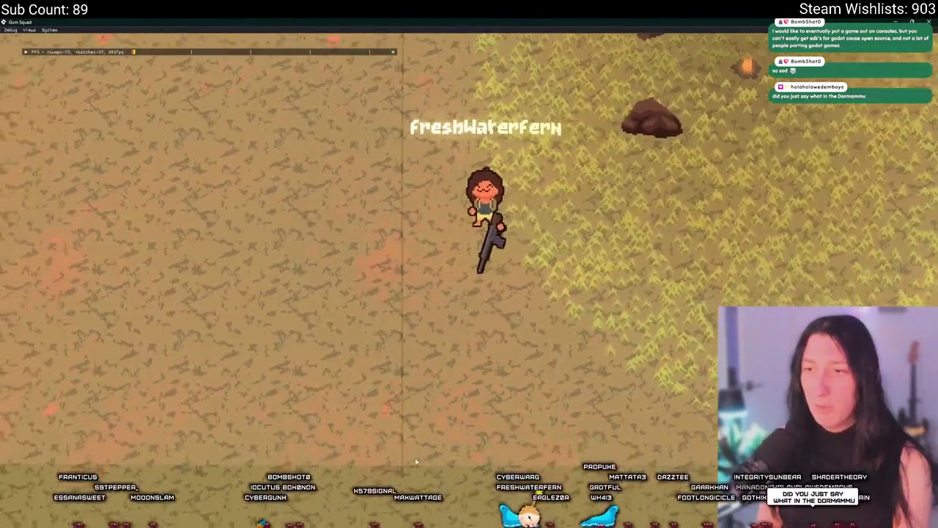
key("w")
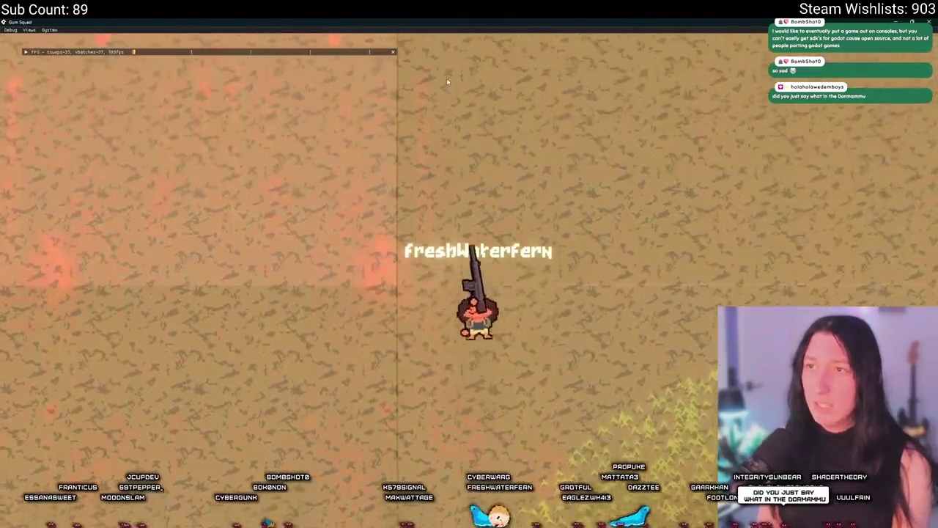
key("w")
key("a")
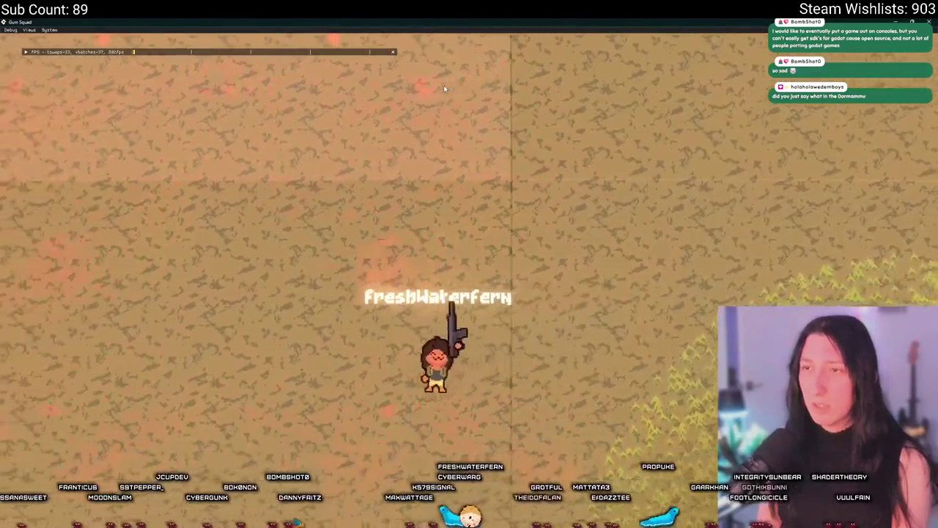
Step: Walk back and forth across the dirt and grass chunks checking the faint outlines, then close the game
key("s")
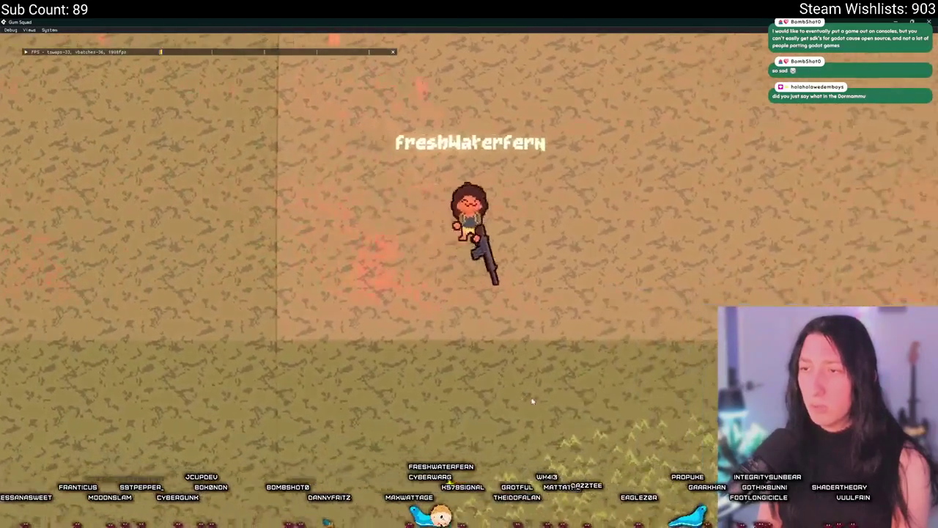
key("w")
key("d")
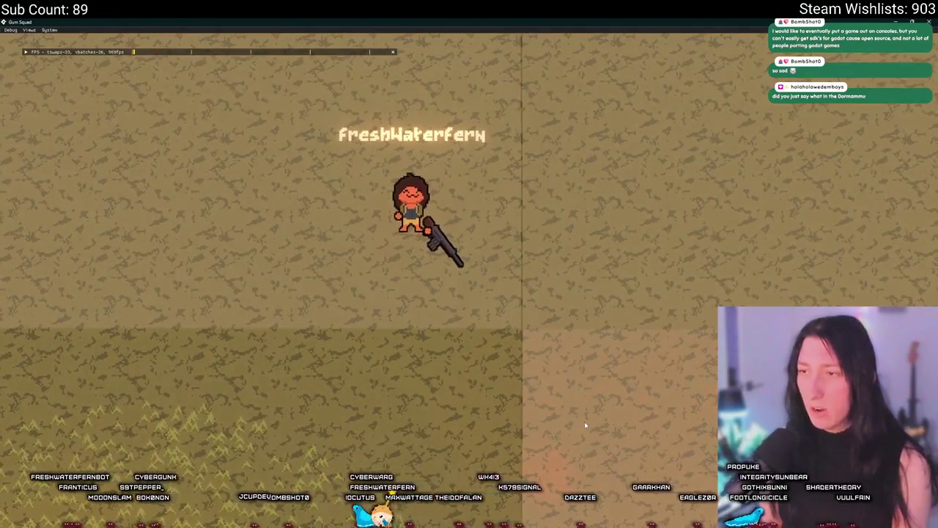
key("s")
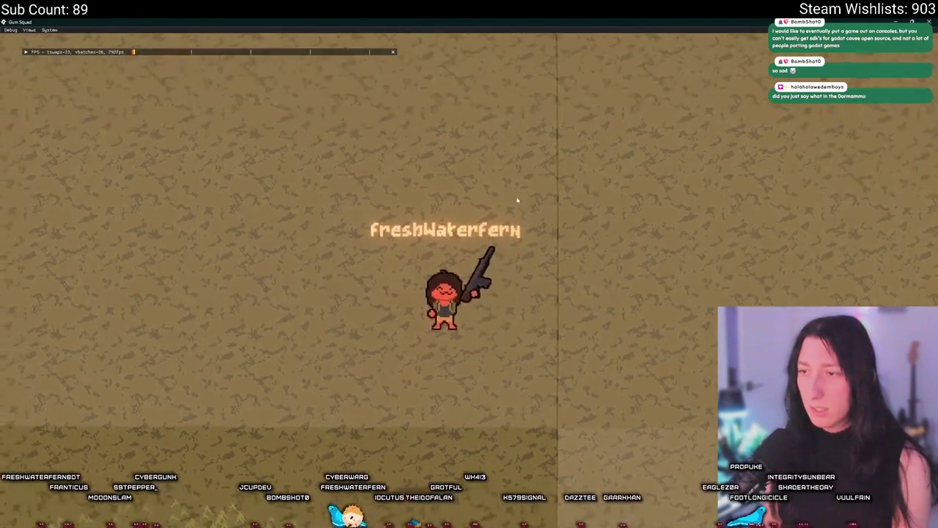
key("d")
key("s")
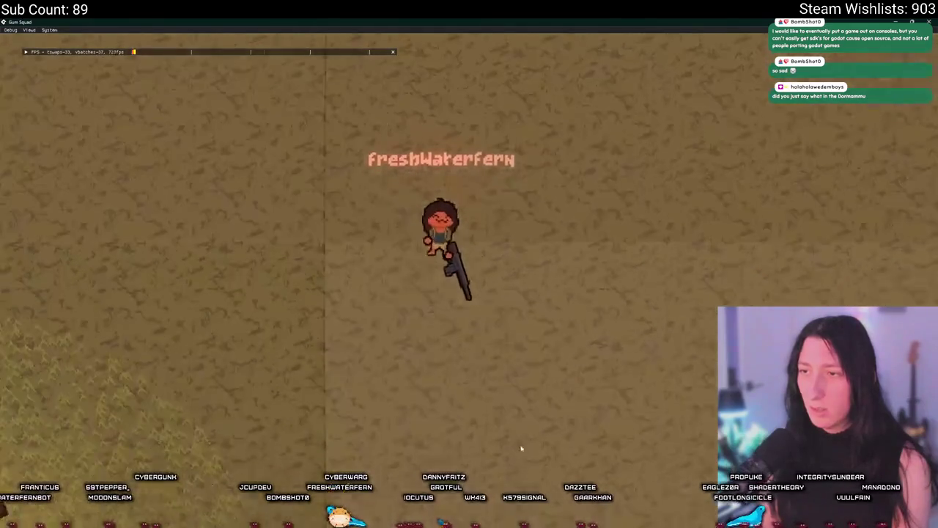
key("a")
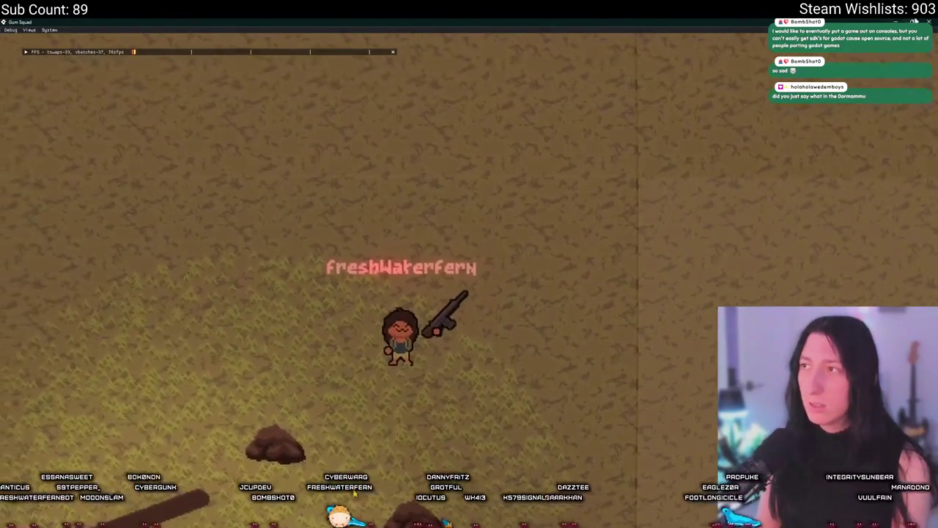
key("Escape")
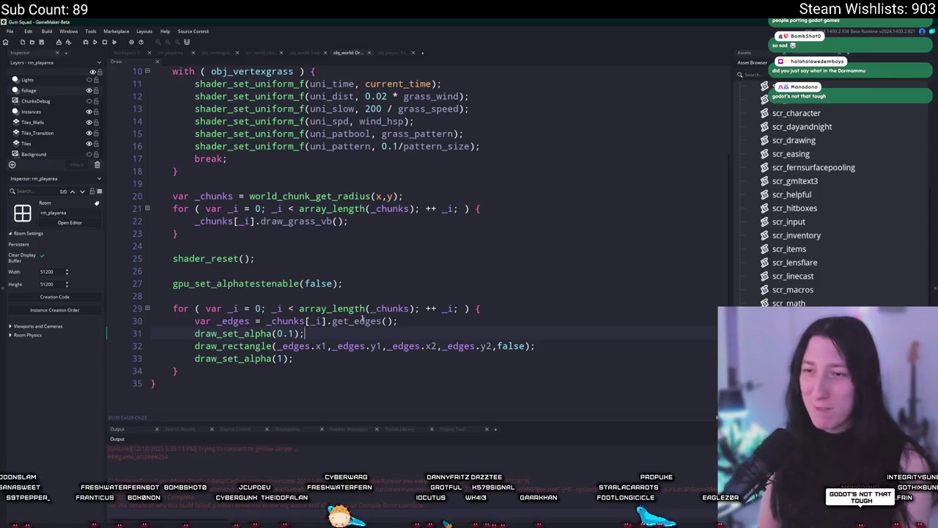
Step: Start a show_message line above the outline loop, then undo it
left_click(412, 308)
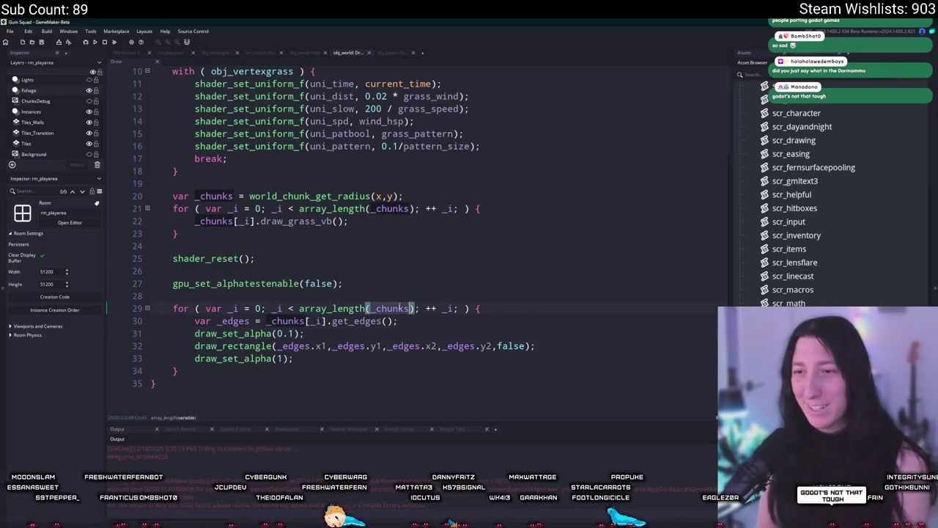
key("Home")
key("Return")
key("Up")
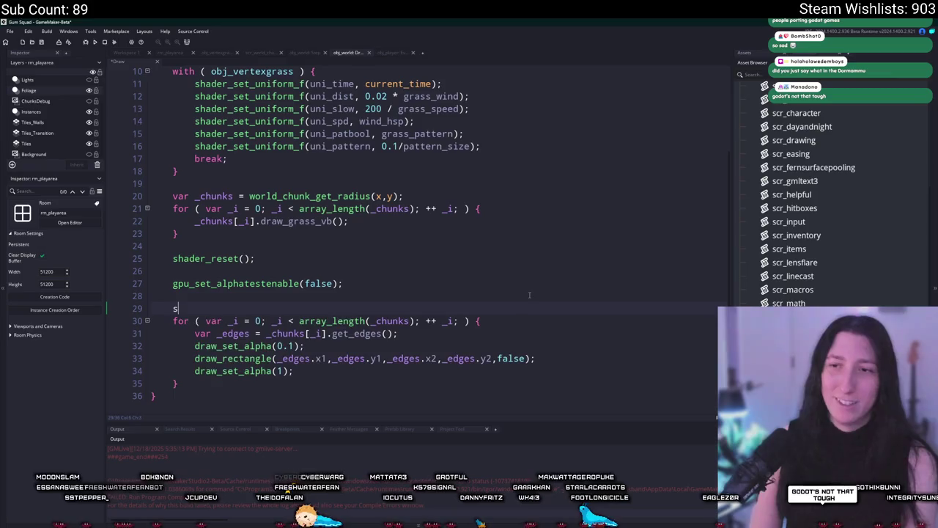
type("show_me")
key("Tab")
key("ctrl+z")
key("ctrl+z")
key("ctrl+z")
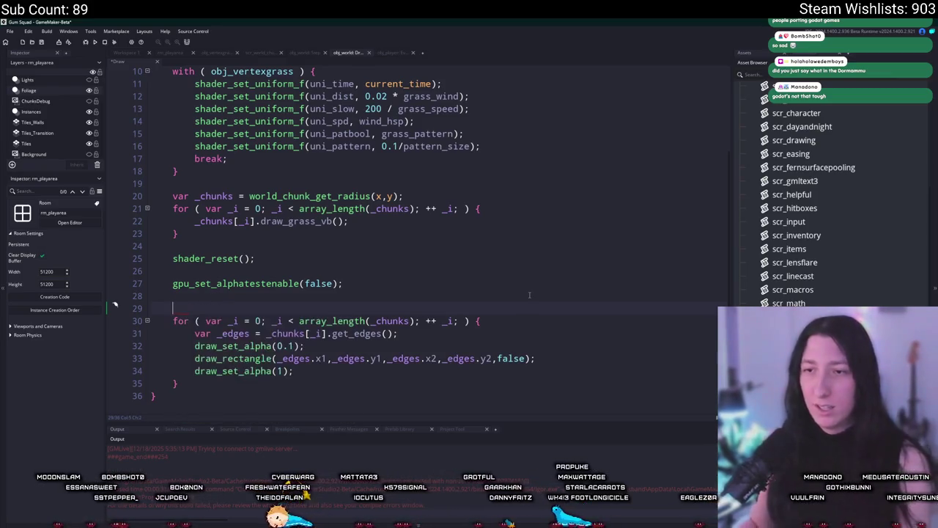
Step: Add a log(_chunks); call at the outline loop and rebuild the game
left_click(511, 309)
key("Return")
type("og(_chunks);")
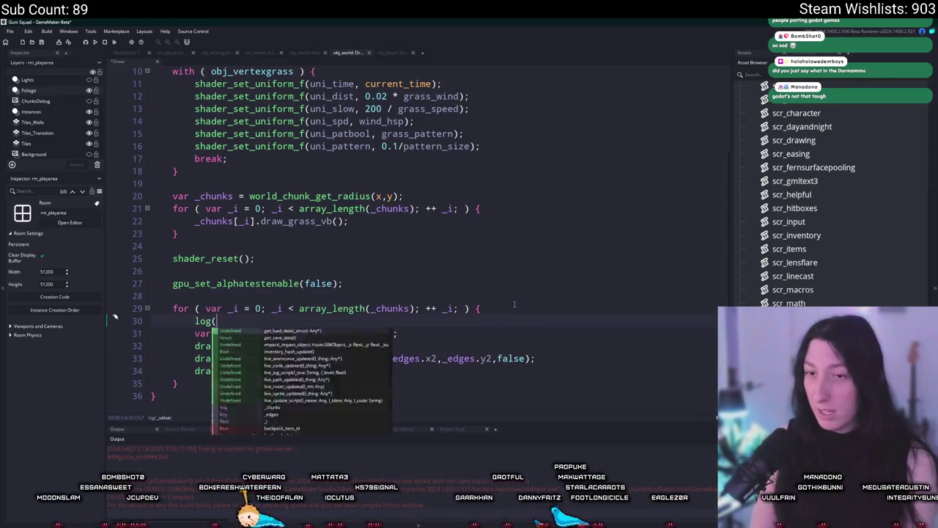
key("Return")
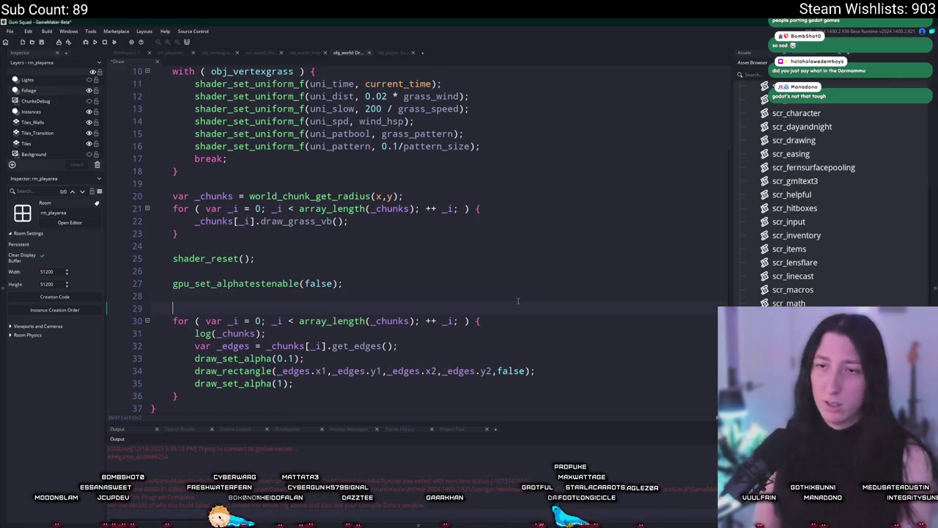
key("BackSpace")
type("log(\"CHUNKS\");")
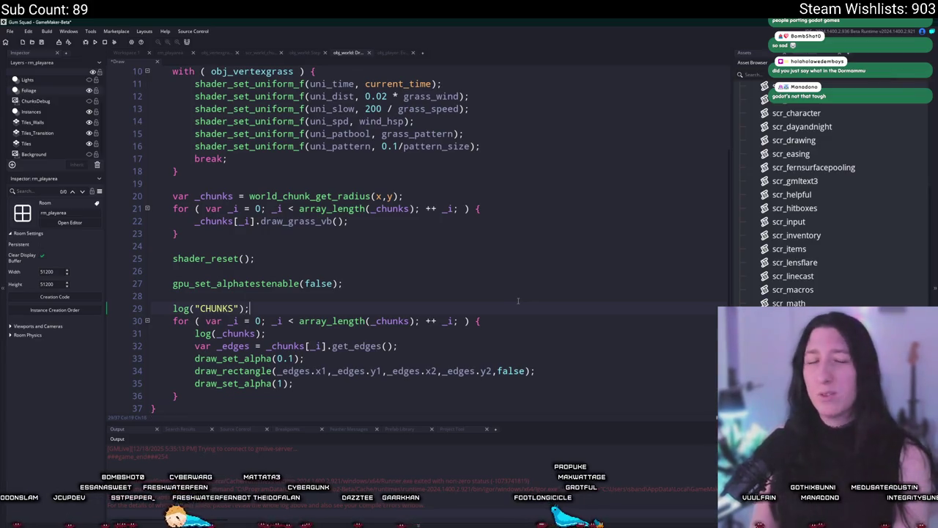
key("F5")
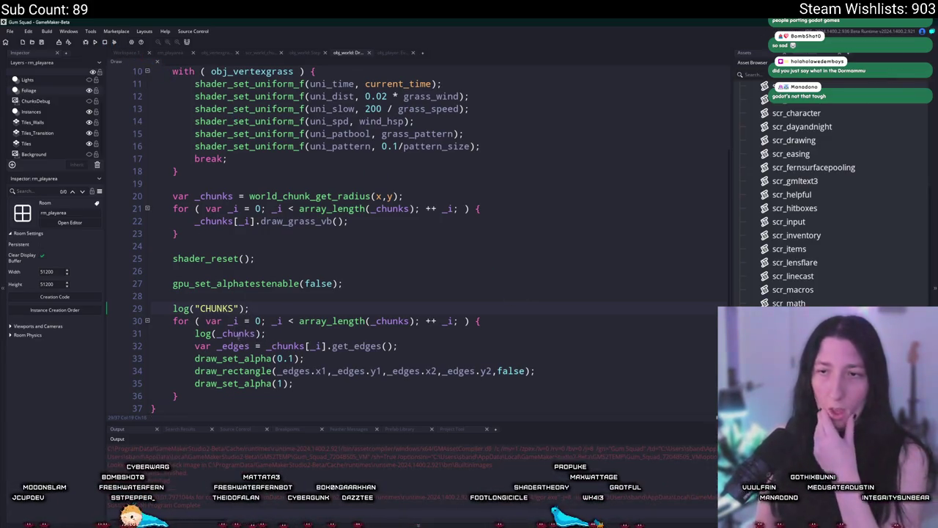
Step: Change the call to log([_chunks[_i].x, _chunks[_i].y]) and run the game again
type(".x,")
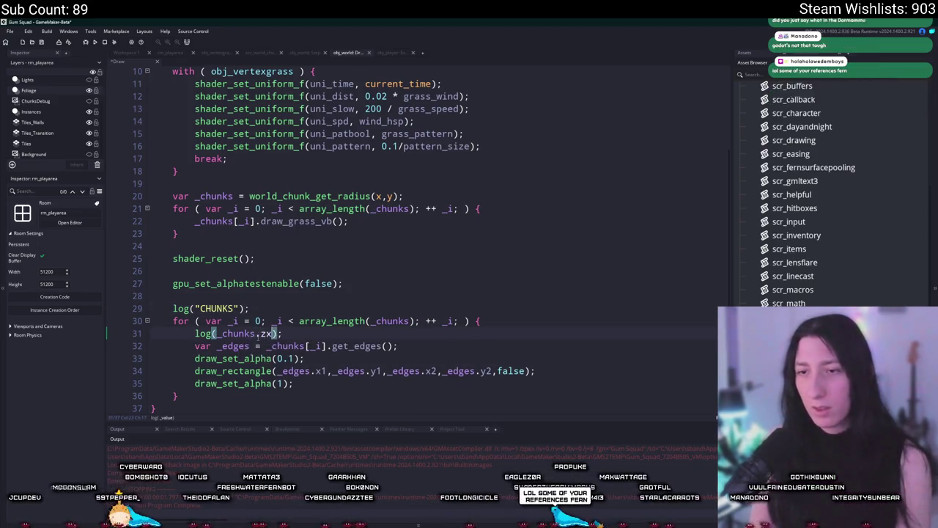
type(" _")
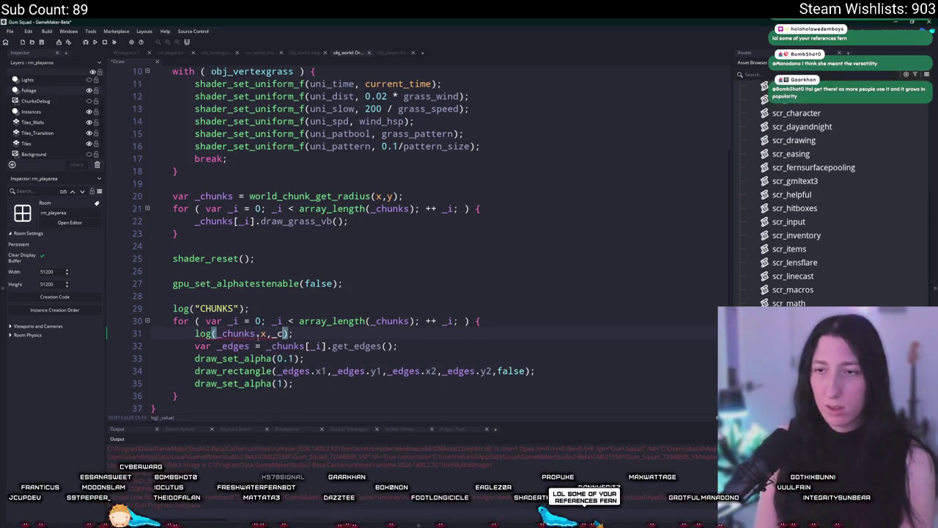
left_click(256, 345)
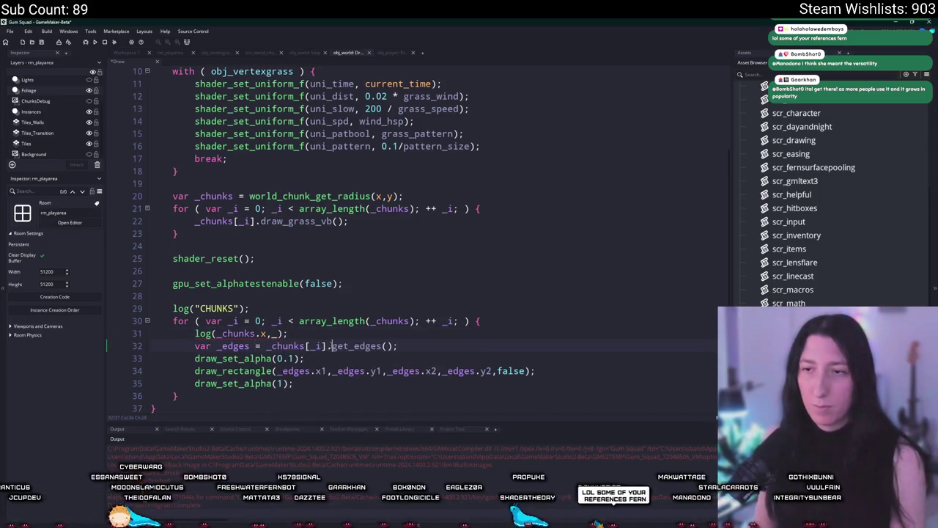
left_click_drag(332, 345, 266, 345)
left_click(216, 333)
left_click(255, 333)
type("[_i]")
left_click(296, 334)
type("chunks[_i].y")
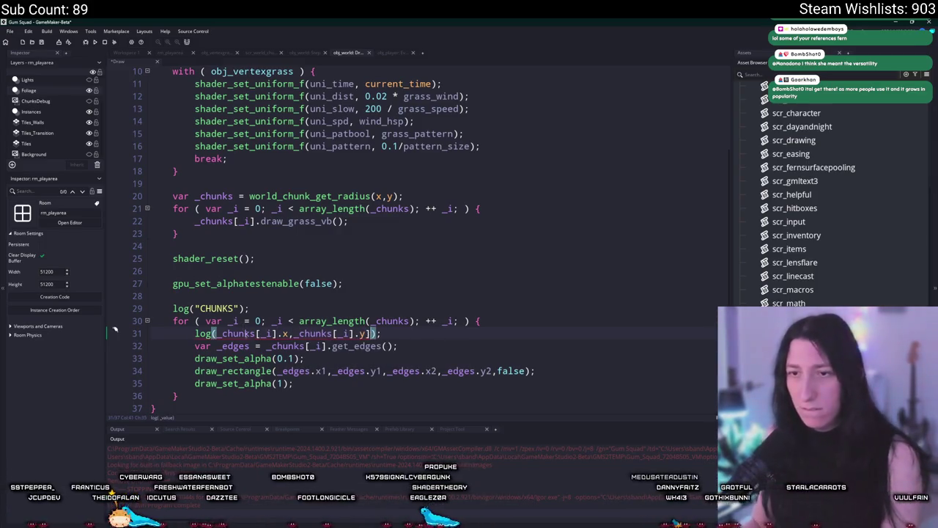
left_click(221, 334)
type("'[")
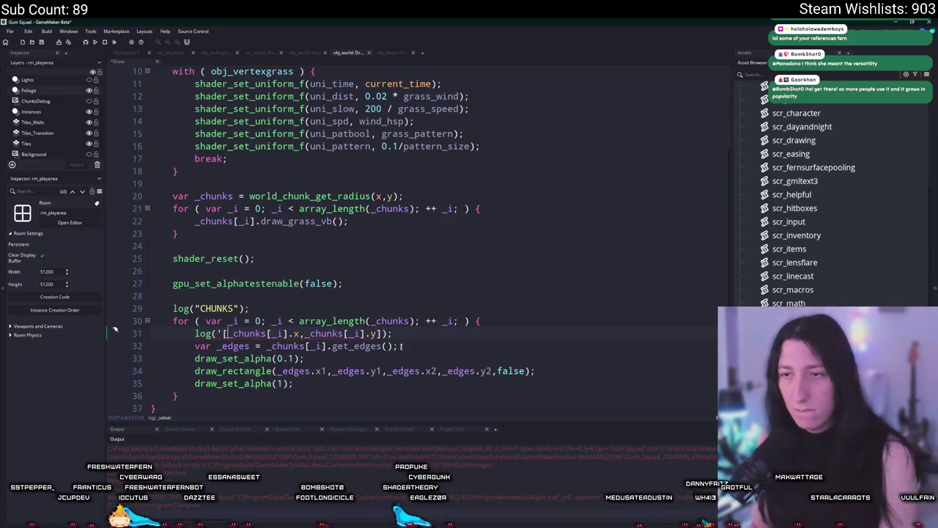
key("Left")
key("BackSpace")
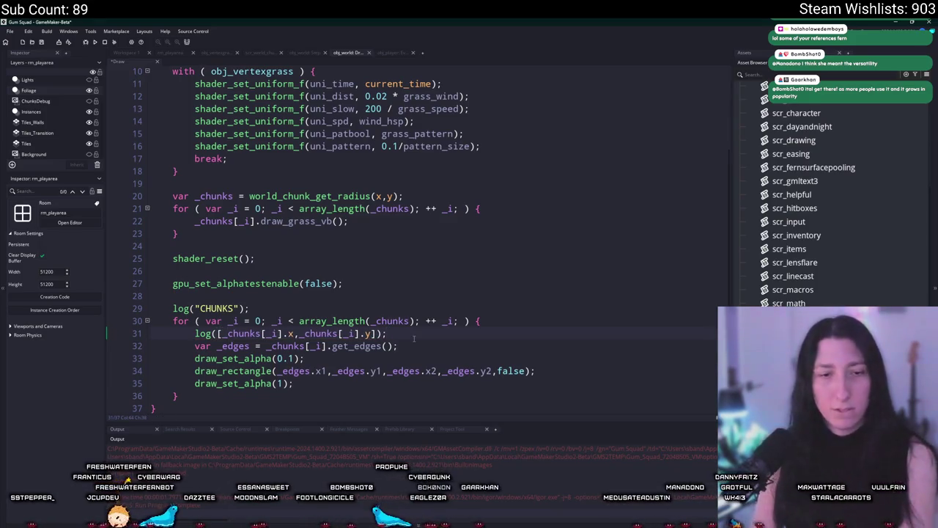
key("F5")
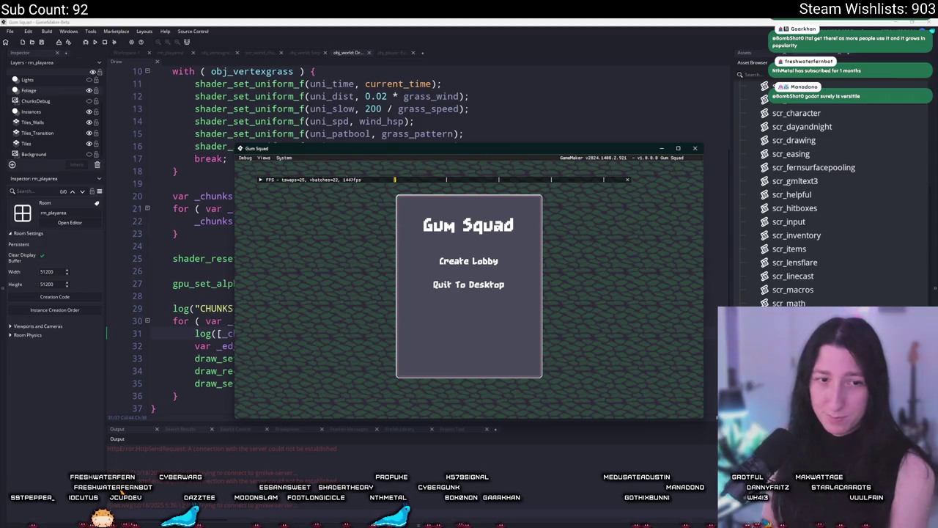
Step: Create a lobby, move the game window right, then close Gum Squad with Alt+F4
left_click(468, 261)
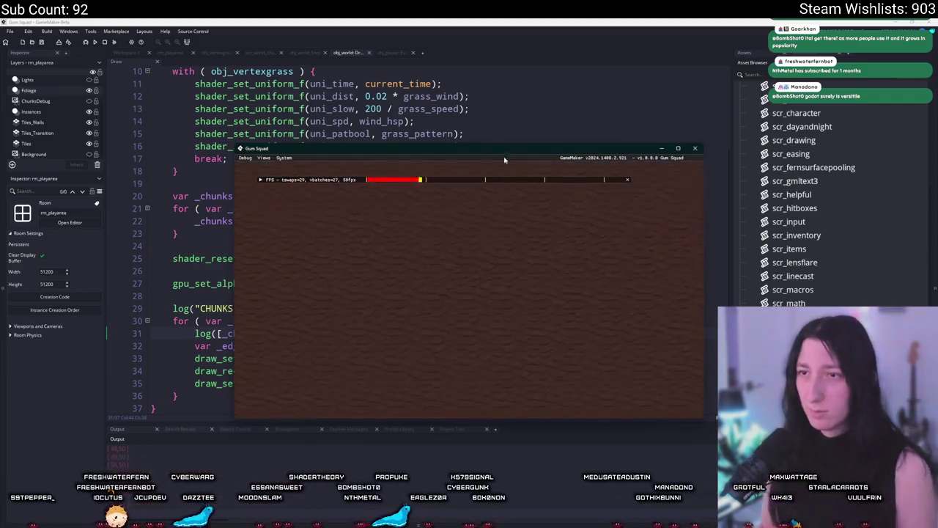
mouse_move(508, 149)
left_mouse_down()
mouse_move(513, 7)
mouse_move(588, 146)
left_mouse_up()
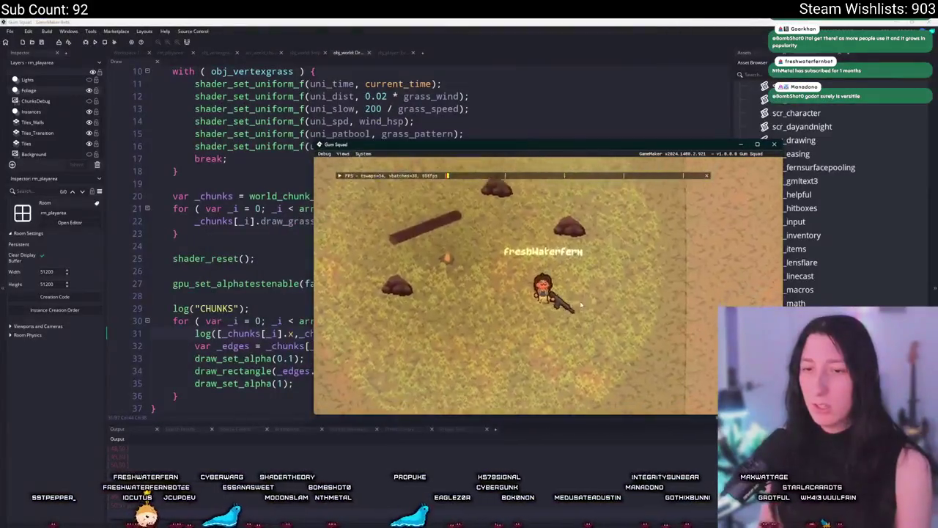
key("alt+F4")
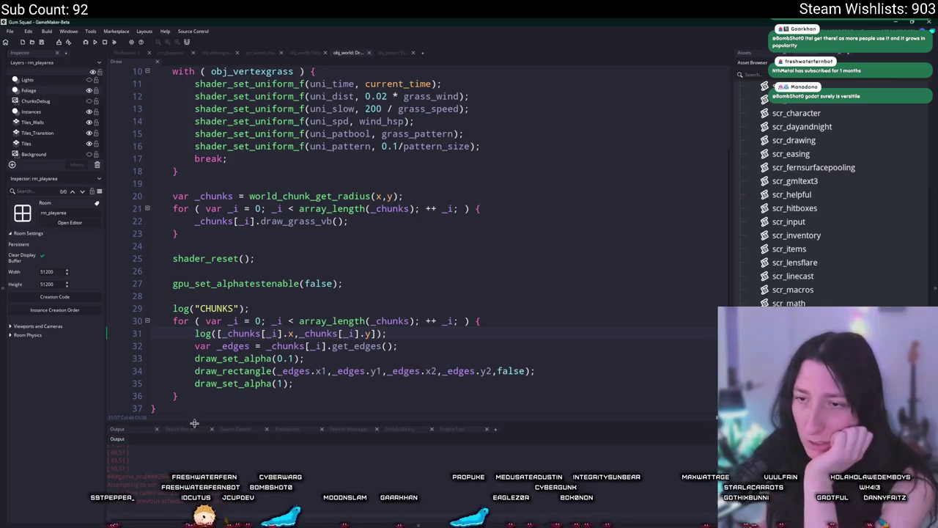
Step: Drag the Output panel splitter up to enlarge the log and scroll through it
left_click_drag(194, 424, 232, 301)
scroll(164, 396, "up", 5)
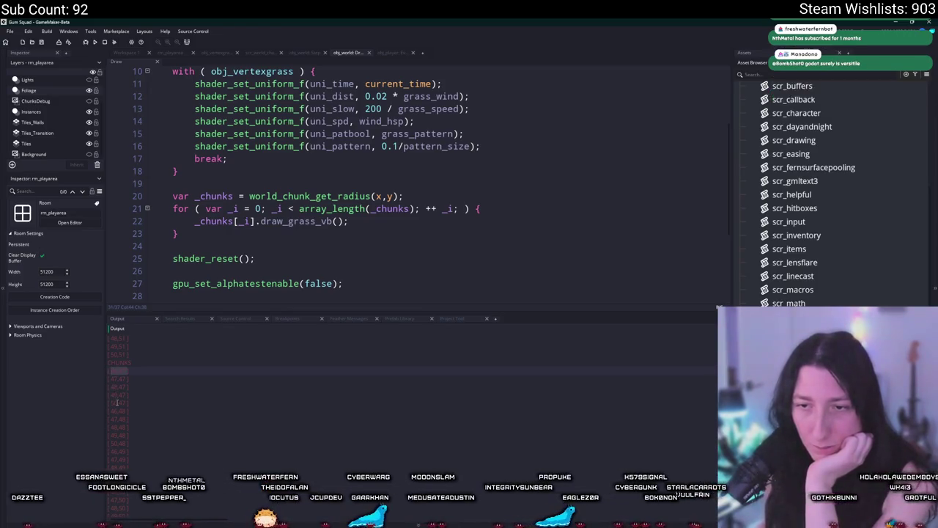
scroll(116, 426, "down", 3)
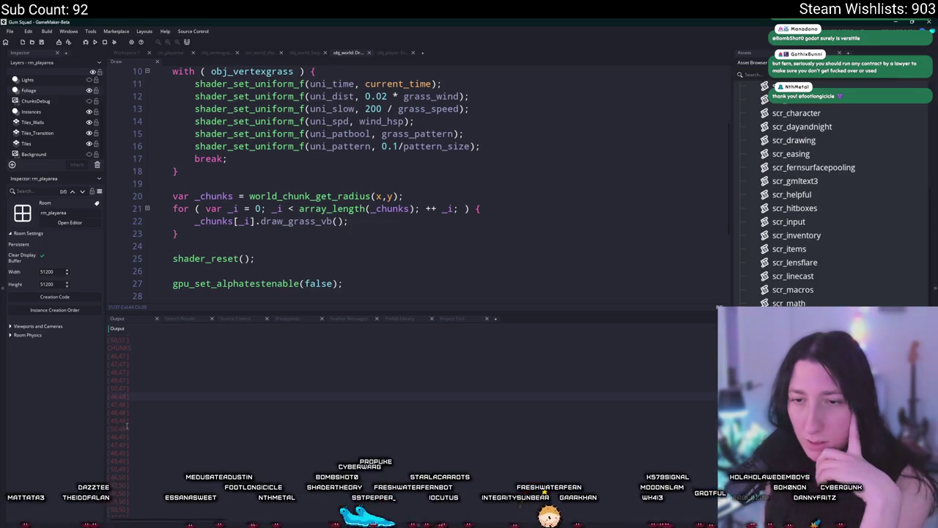
Step: Select the logged chunk coordinates from [48,48] back up to CHUNKS, then bring up the Start menu
left_click(127, 419)
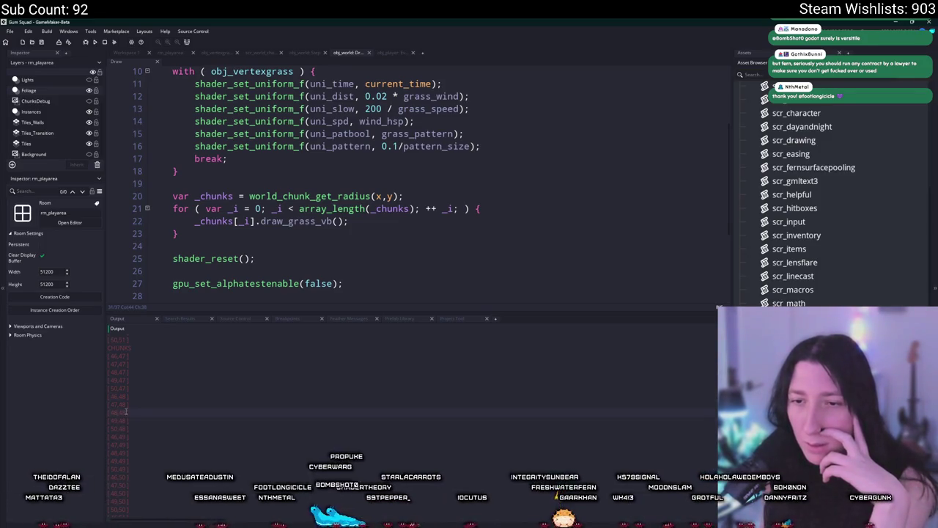
left_click_drag(128, 413, 107, 413)
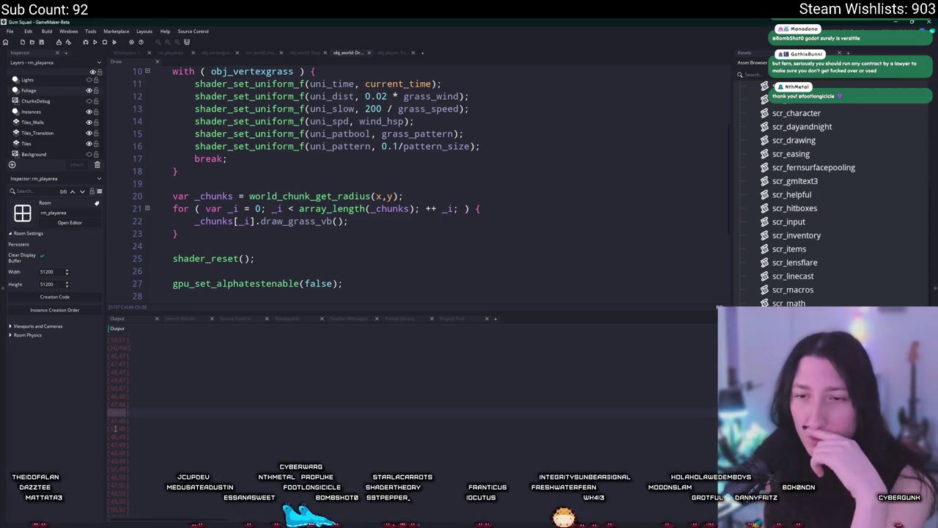
scroll(121, 447, "down", 3)
left_click_drag(127, 482, 114, 394)
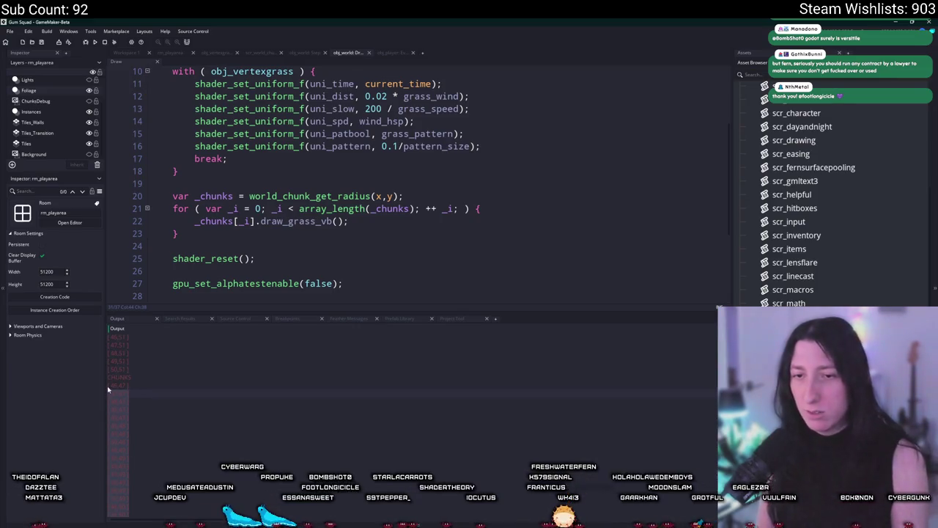
key("super")
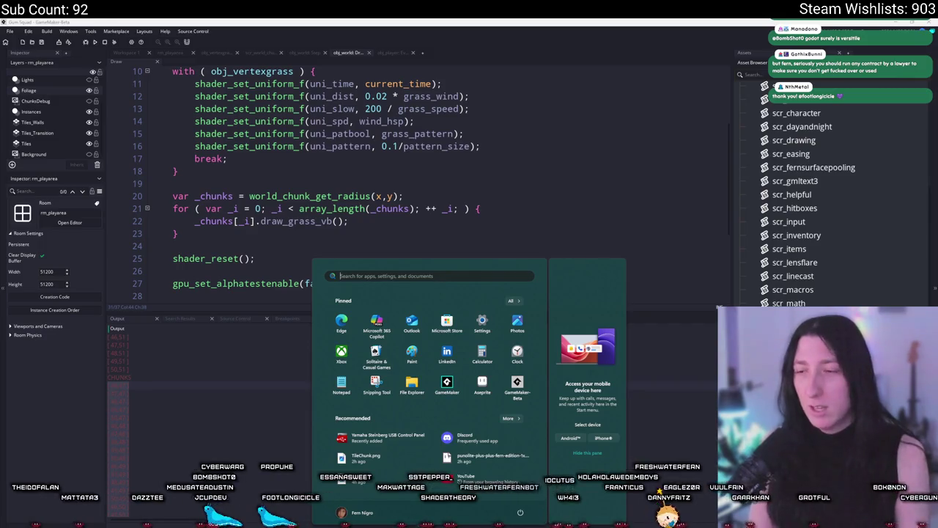
Step: Search 'notepad' in the Start menu, retry after a dismissed first search, and launch Notepad
type("notepa")
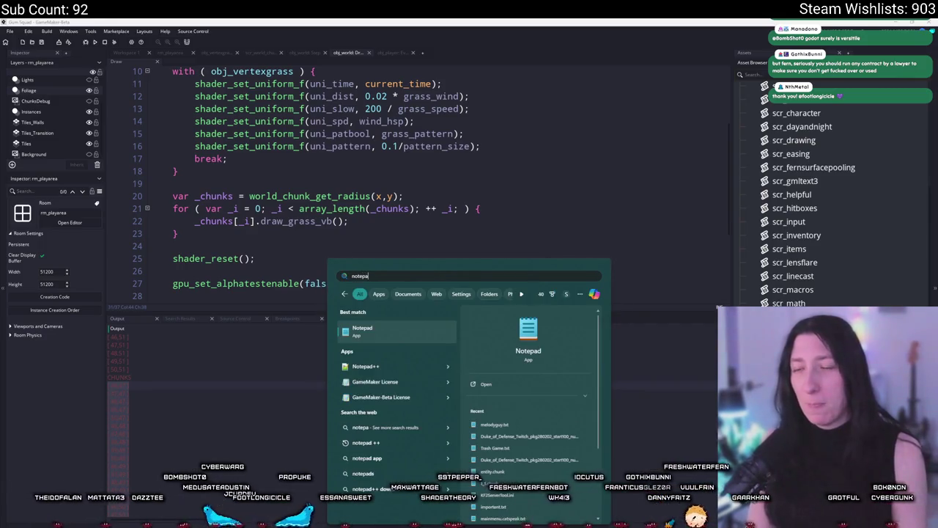
type("d")
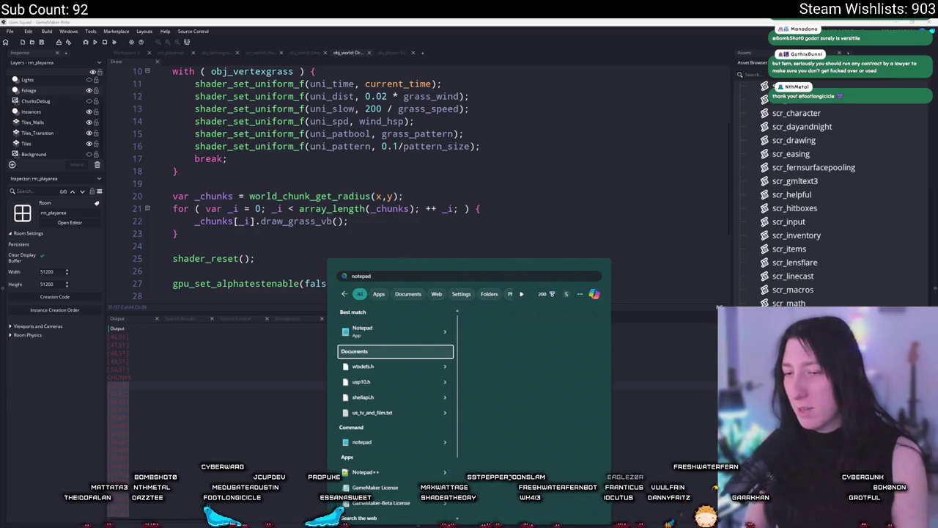
key("Down")
key("Down")
key("Down")
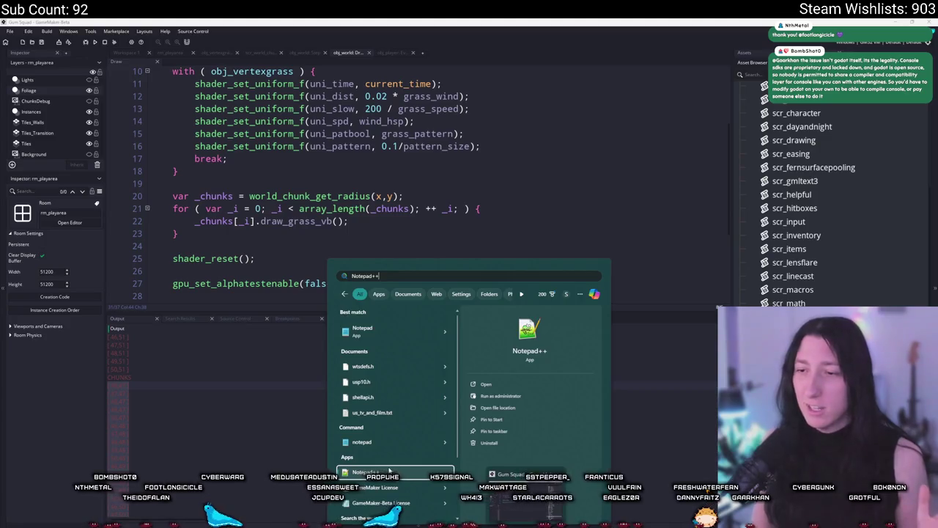
key("Return")
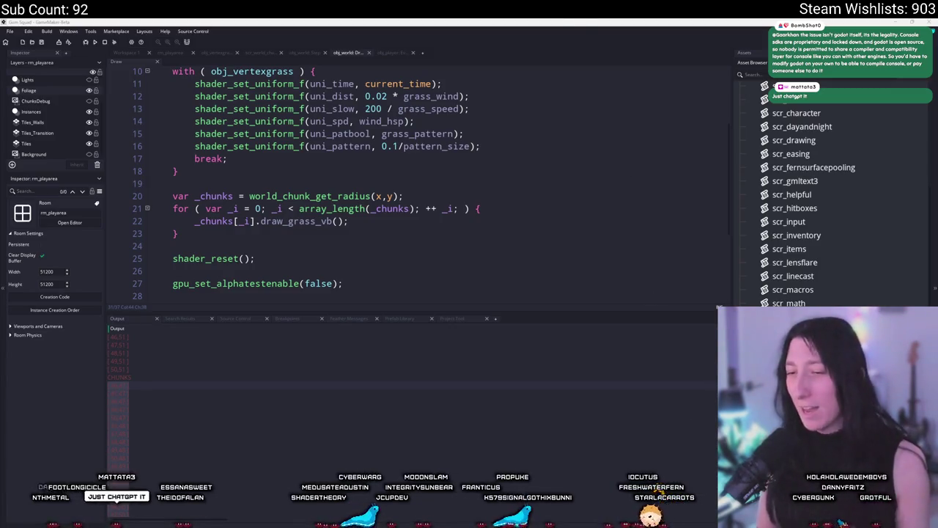
key("super")
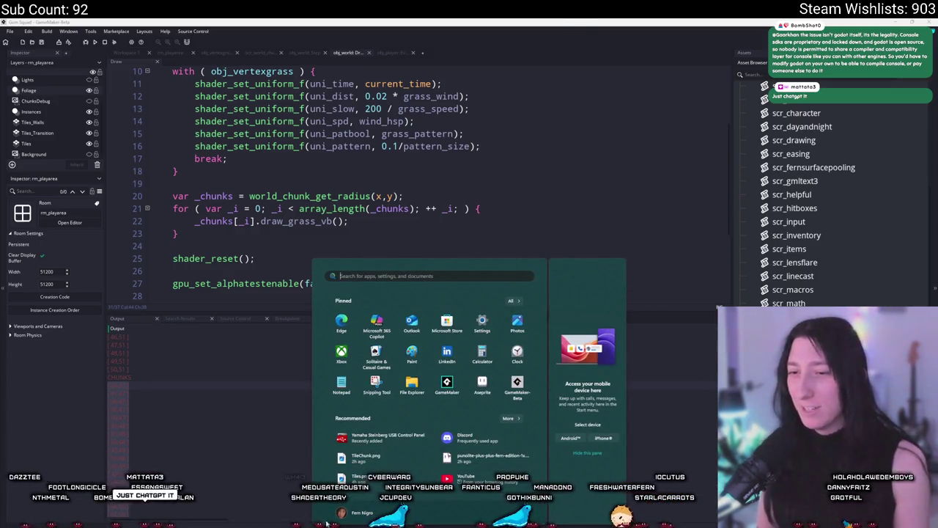
type("notepad")
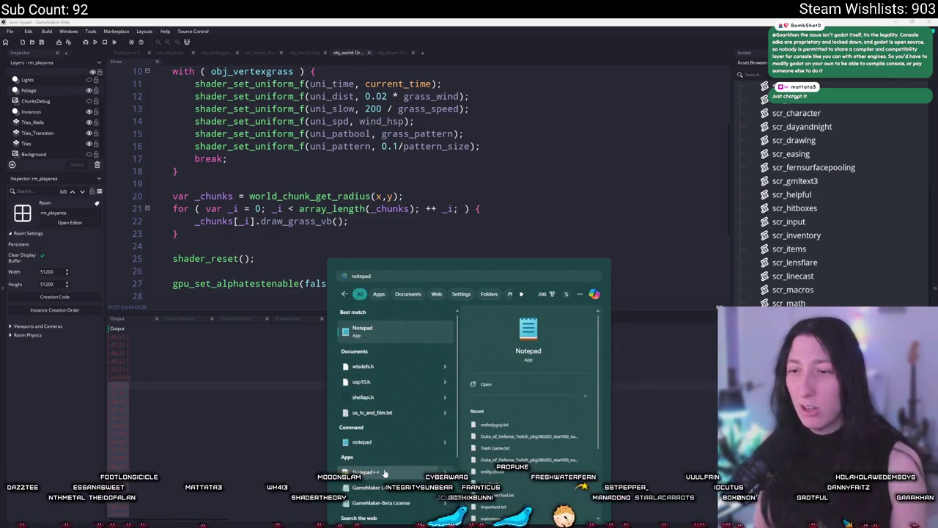
left_click(385, 335)
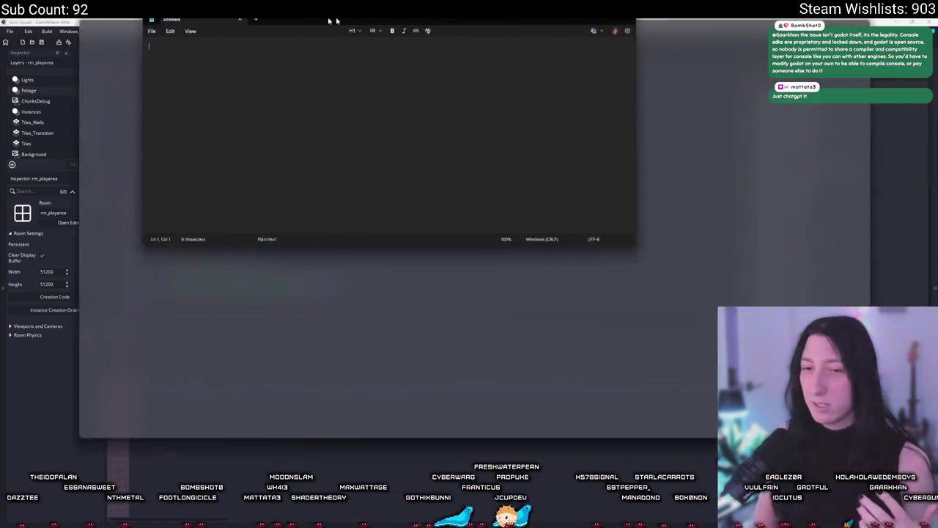
Step: Paste the chunk coordinates, [ 46,47 ] through [ 50,51 ], and inspect the first lines and [ 50,50 ]
type("[ 46,47 ] [ 47,47 ] [ 48,47 ] [ 49,47 ] [ 50,47 ] [ 46,48 ] [ 47,48 ] [ 48,48 ] [ 49,48 ] [ 50,48 ] [ 46,49 ] [ 47,49 ] [ 48,49 ] [ 49,49 ] [ 50,49 ] [ 46,50 ] [ 47,50 ] [ 48,50 ] [ 49,50 ] [ 50,50 ] [ 46,51 ] [ 47,51 ] [ 48,51 ] [ 49,51 ] [ 50,51 ]")
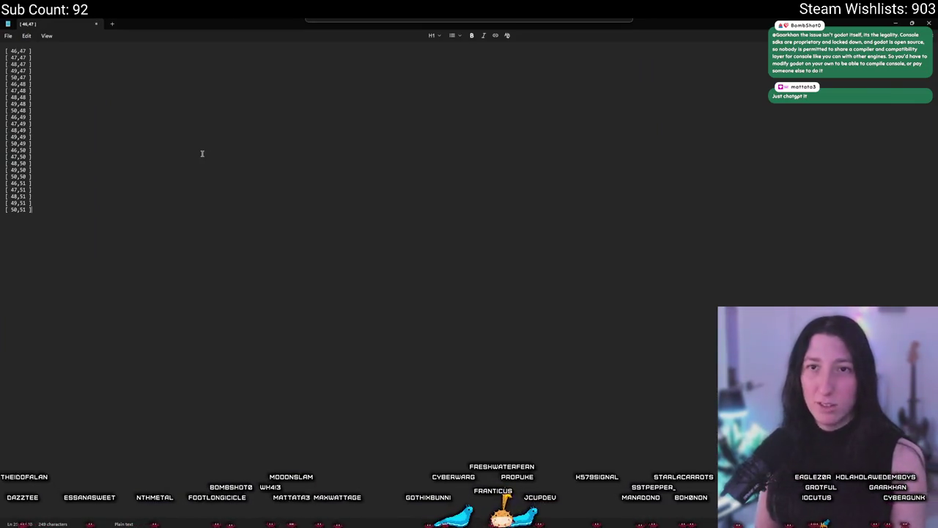
scroll(201, 153, "up", 10)
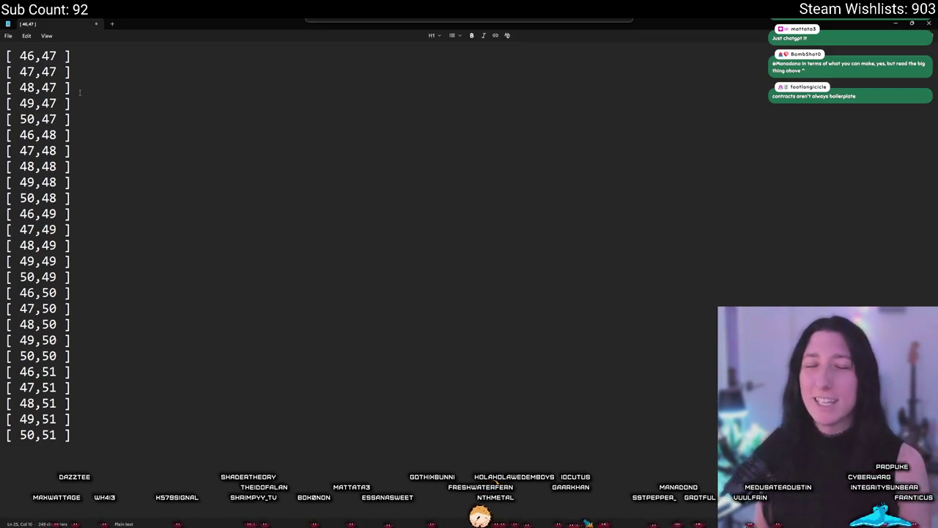
left_click(57, 56)
left_click_drag(5, 56, 78, 104)
left_click(49, 103)
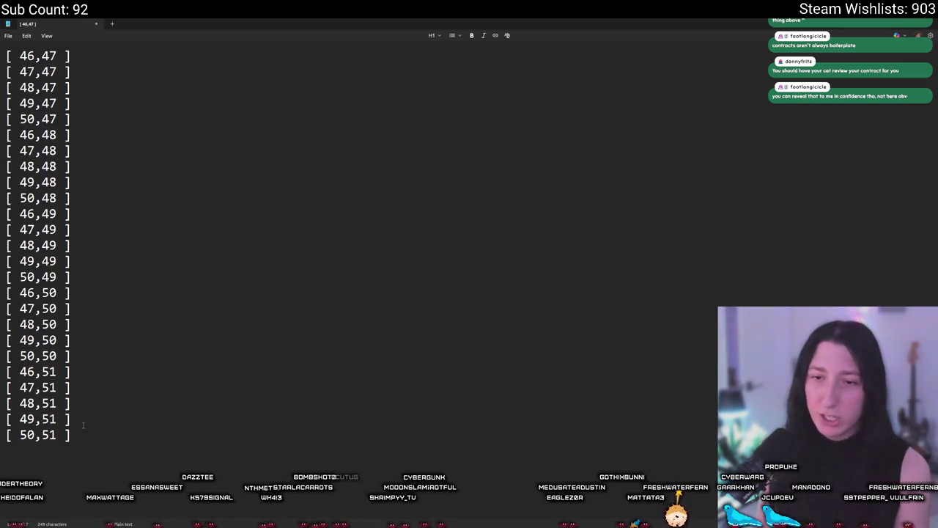
left_click(53, 356)
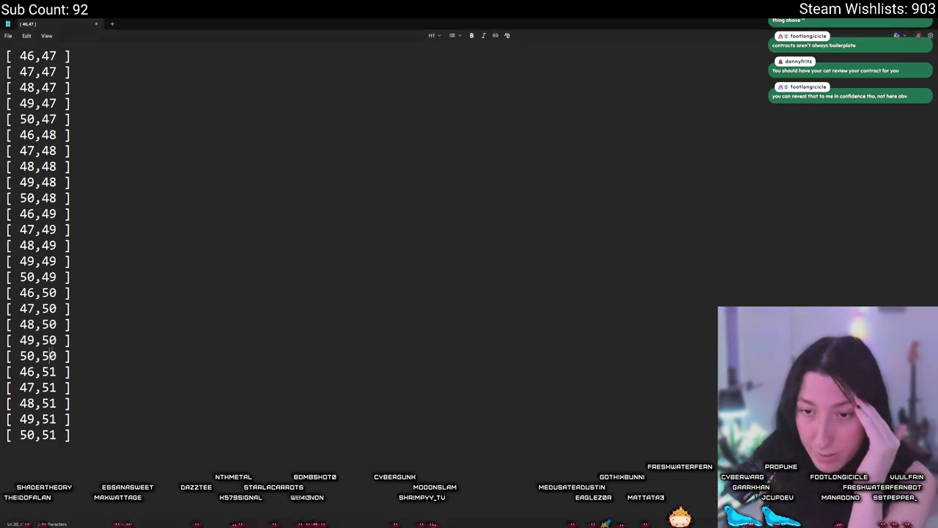
Step: Select the coordinate rows five at a time by y value: 50, 51, 49, 48, 47
mouse_move(66, 339)
left_mouse_down()
mouse_move(15, 324)
mouse_move(10, 277)
mouse_move(17, 292)
left_mouse_up()
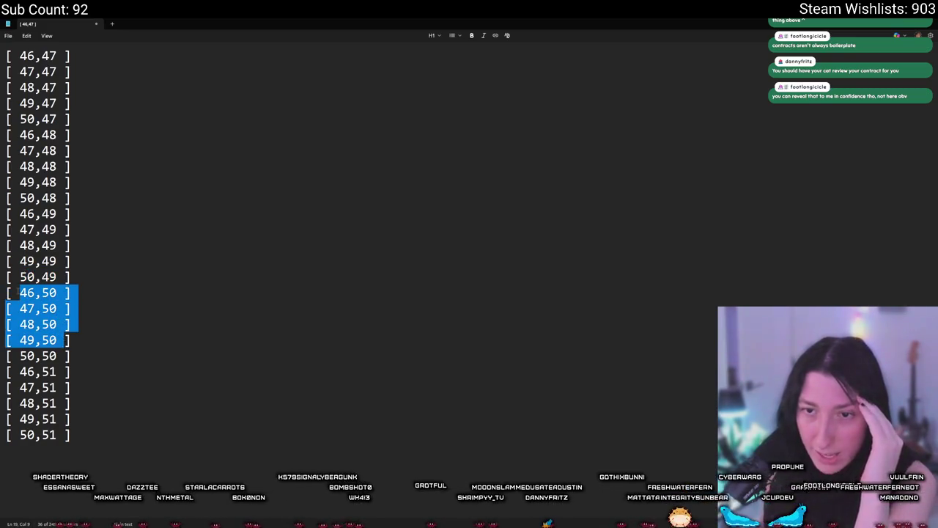
mouse_move(70, 355)
left_mouse_down()
mouse_move(44, 340)
mouse_move(10, 292)
left_mouse_up()
left_click(70, 435)
left_click_drag(71, 435, 2, 376)
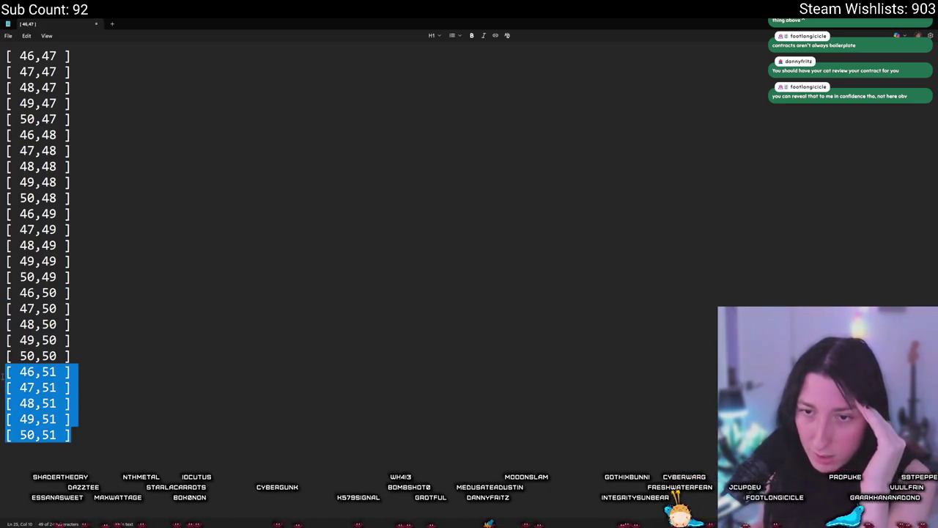
mouse_move(70, 277)
left_mouse_down()
mouse_move(10, 230)
mouse_move(10, 198)
mouse_move(9, 213)
left_mouse_up()
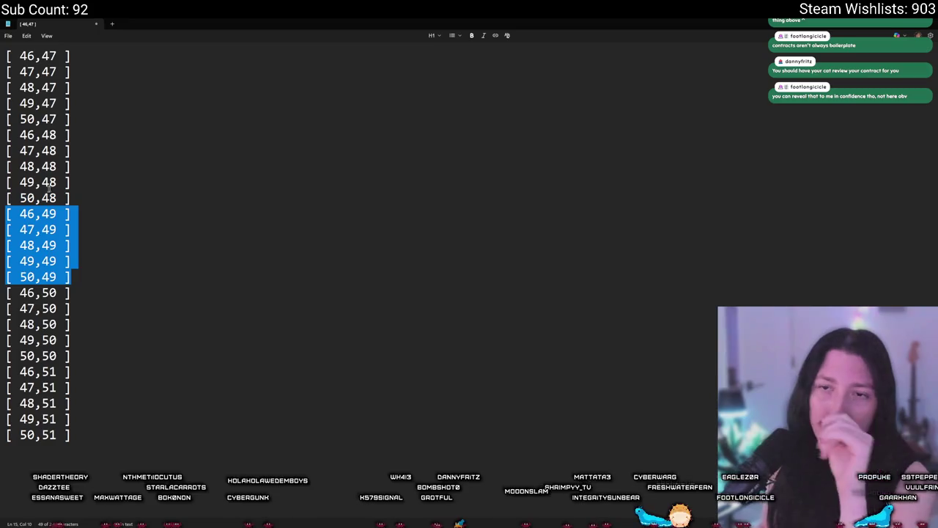
mouse_move(71, 198)
left_mouse_down()
mouse_move(10, 167)
mouse_move(3, 135)
left_mouse_up()
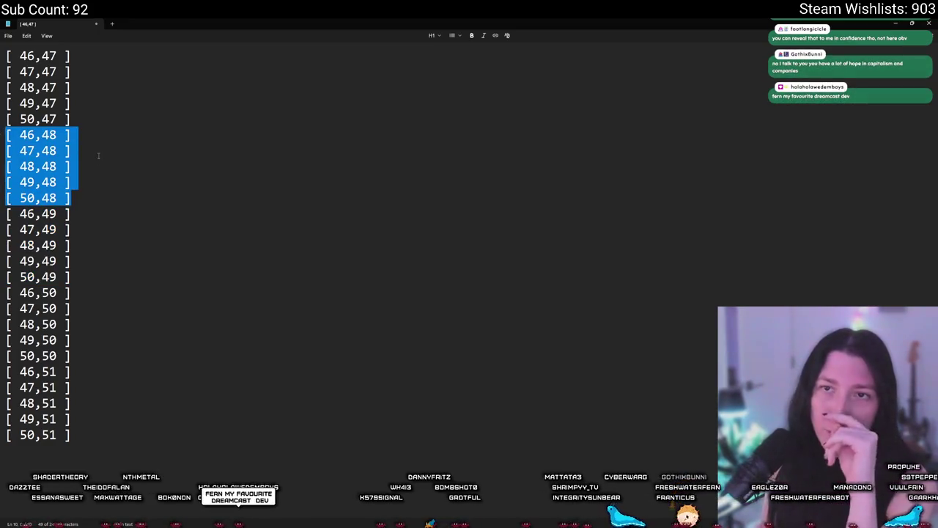
left_click_drag(71, 119, 6, 56)
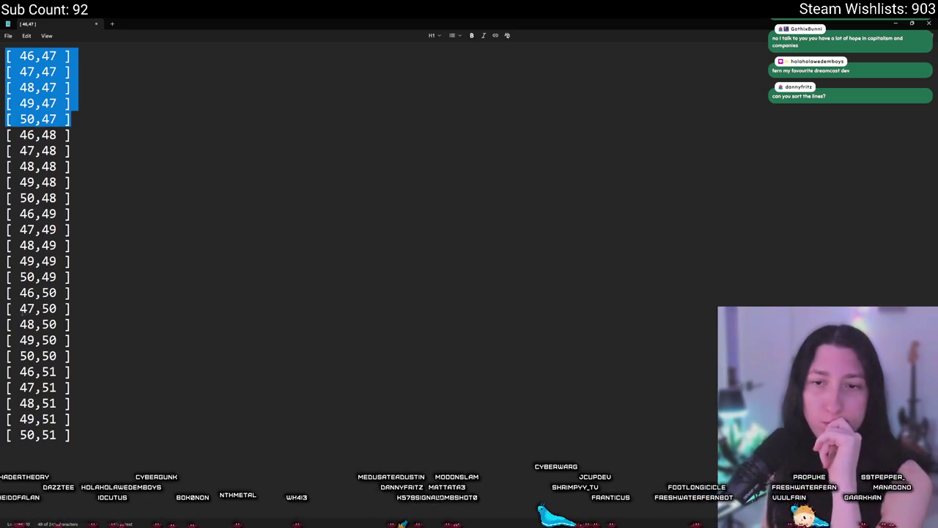
Step: Glance at the Notepad++ source, then return to GameMaker's Draw code on empty line 26
key("alt+Tab")
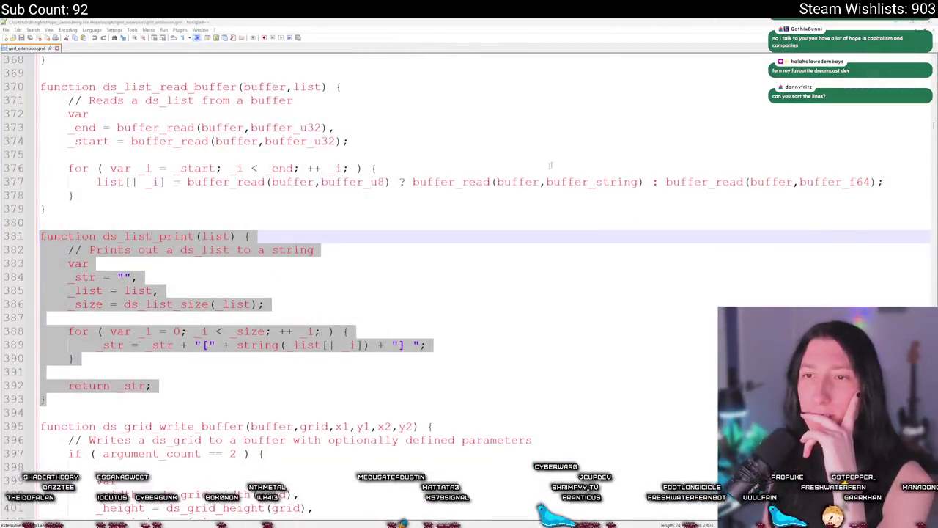
left_click(73, 195)
scroll(295, 173, "down", 3, "ctrl")
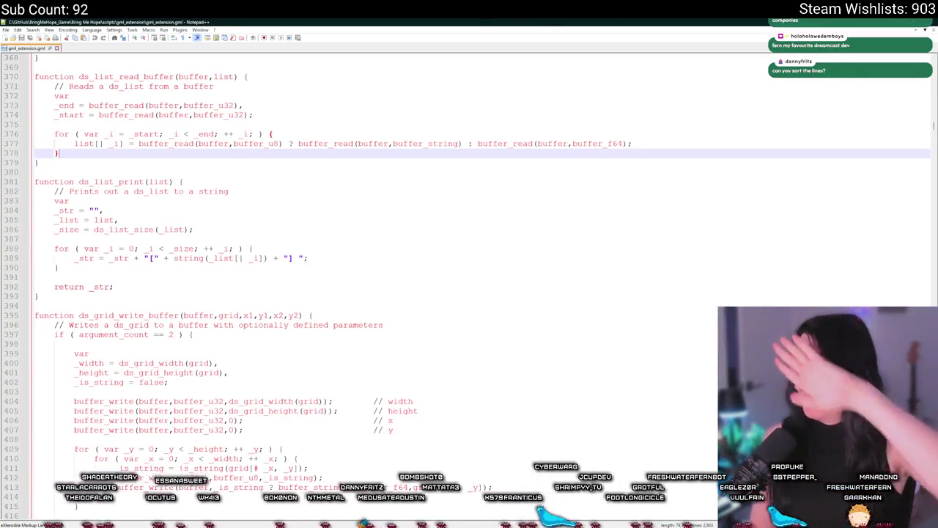
key("alt+Tab")
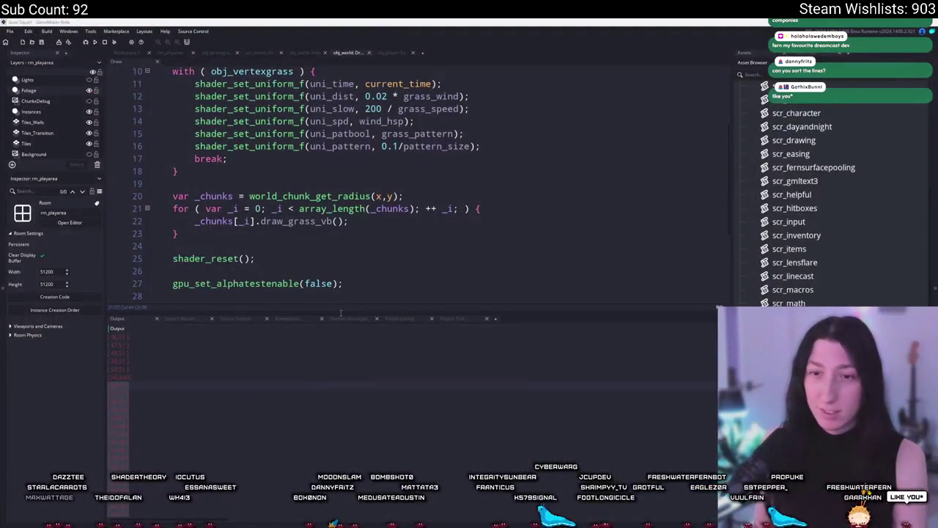
left_click(354, 275)
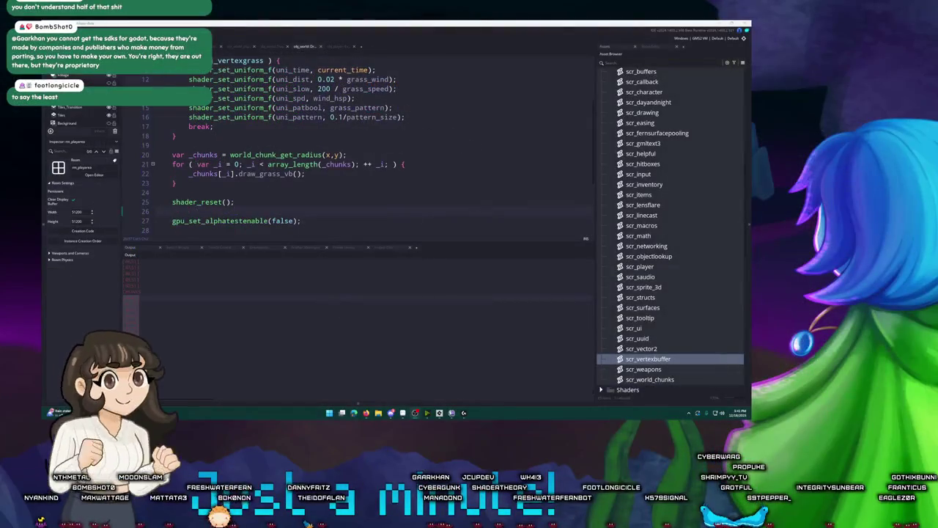
key("alt+Tab")
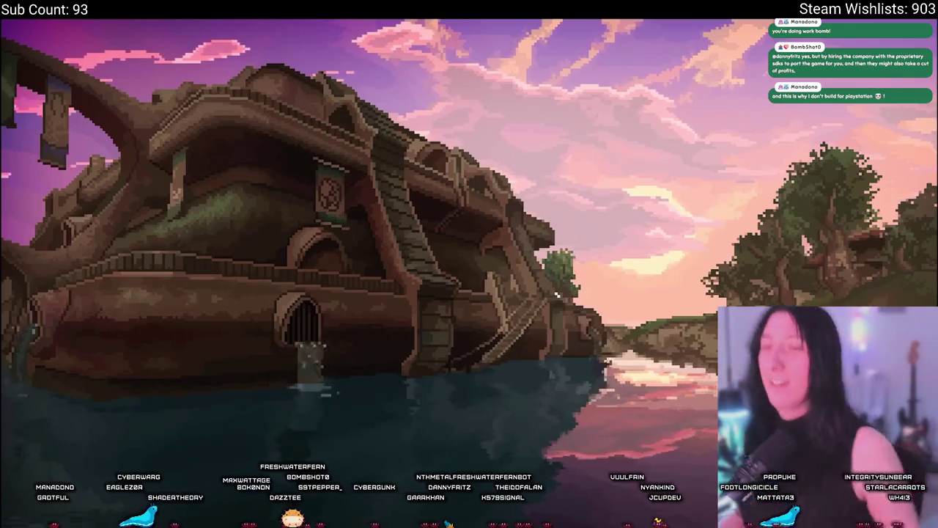
Step: End the 'Just a minute!' stream break and return to the main stream scene
mouse_move(557, 294)
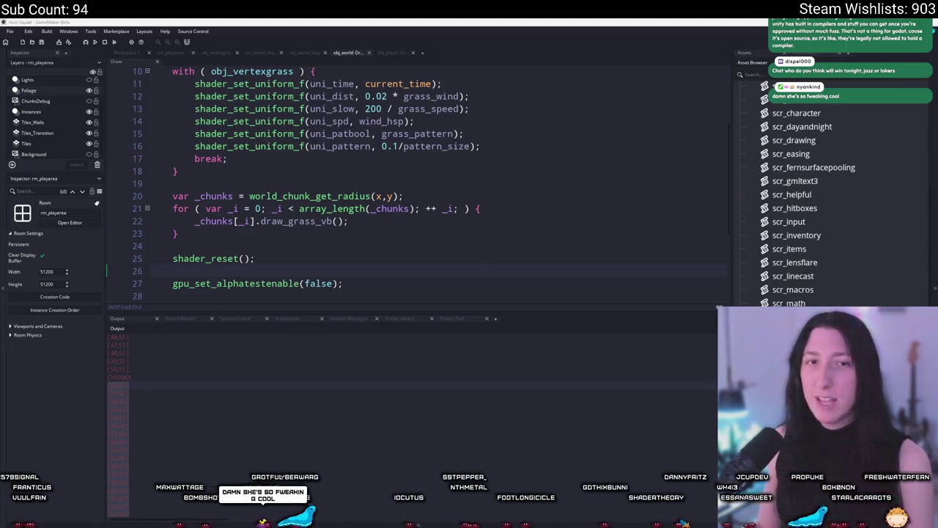
Step: Enlarge the code area to show the grass chunk loop and CHUNKS logging loop, and inspect the _chunks[_i] call on line 22
left_click(524, 208)
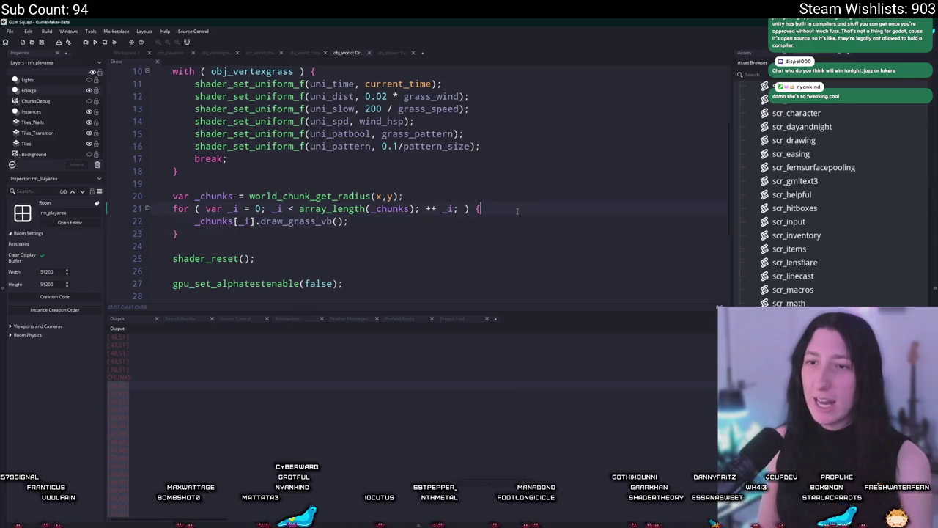
scroll(517, 211, "up", 2)
scroll(517, 211, "up", 2)
scroll(523, 296, "down", 4)
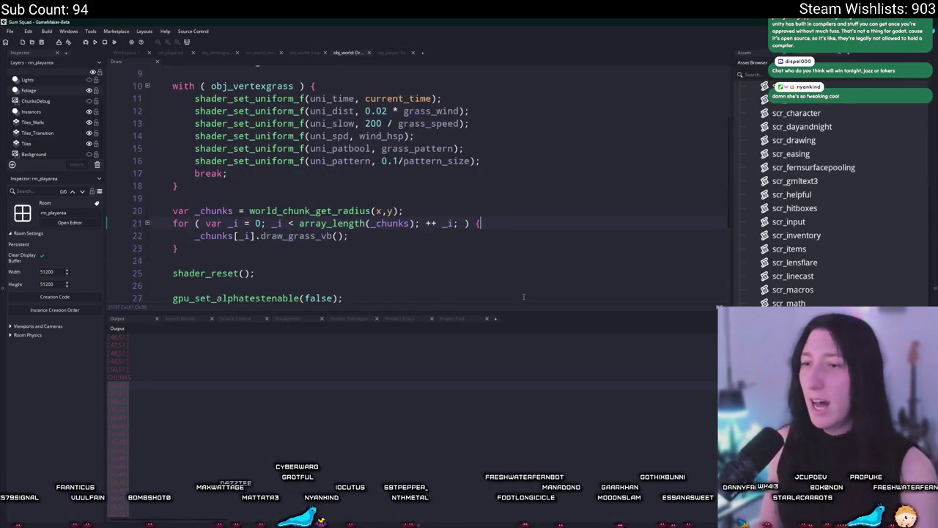
left_click_drag(536, 313, 539, 423)
scroll(577, 303, "up", 2)
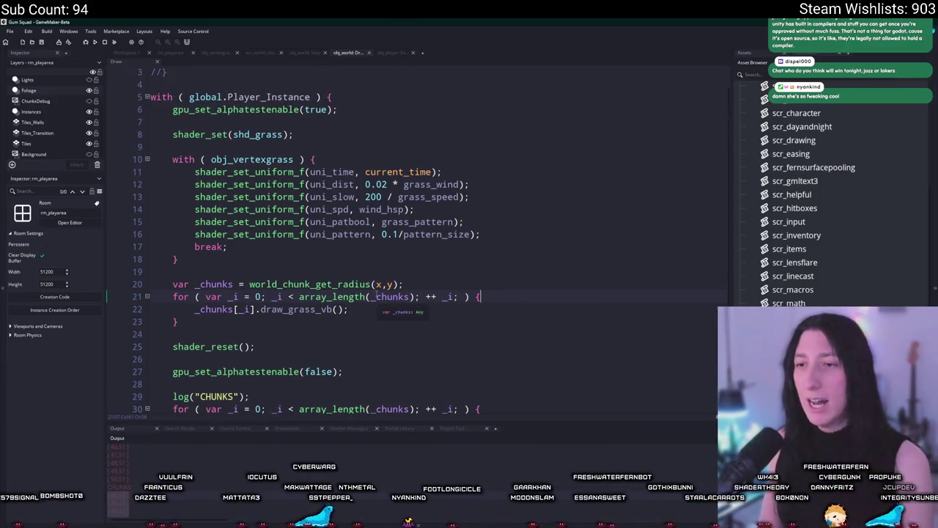
mouse_move(297, 187)
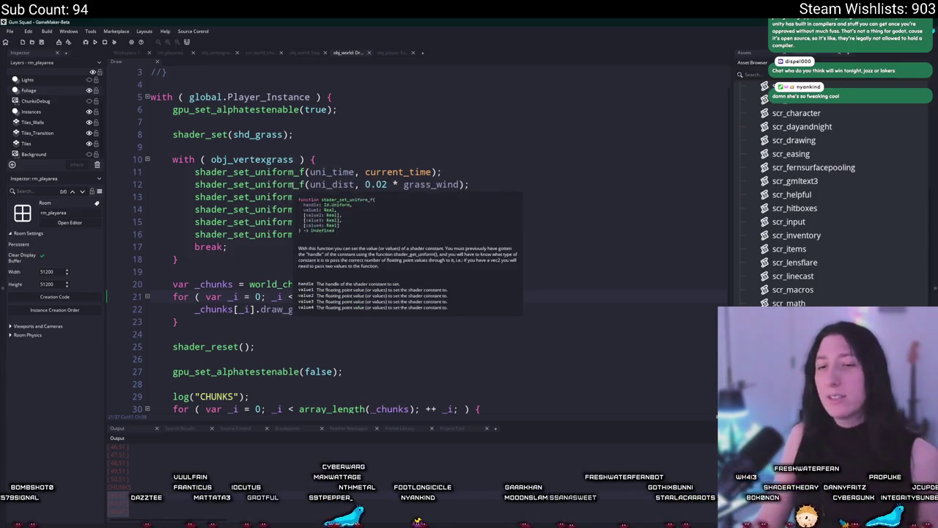
scroll(373, 325, "down", 1)
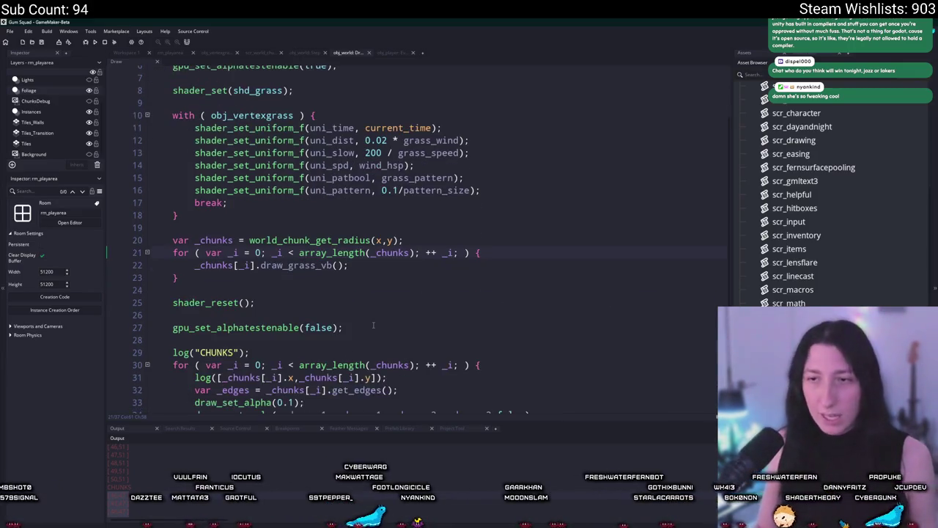
left_click(235, 264)
scroll(342, 102, "up", 1)
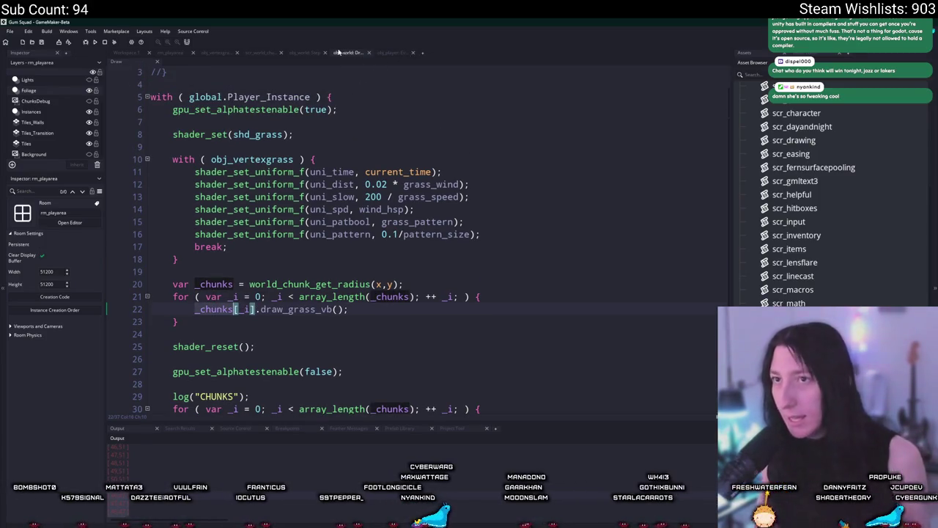
Step: Switch to the scr_world_chunk script and hide the side docks with F12
left_click(306, 53)
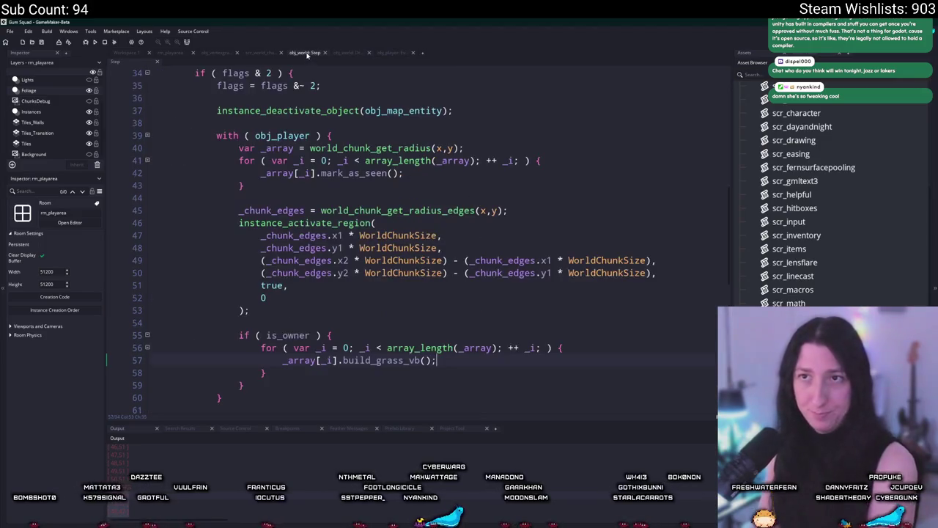
left_click(261, 54)
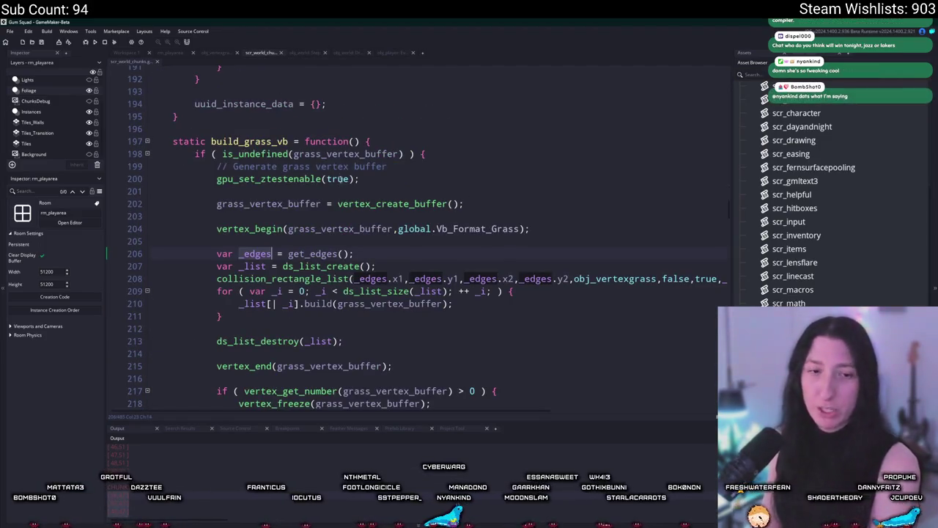
key("F12")
Step: Inspect build_grass_vb's collision_rectangle_list and the _edges get_edges call on line 206
left_click(703, 280)
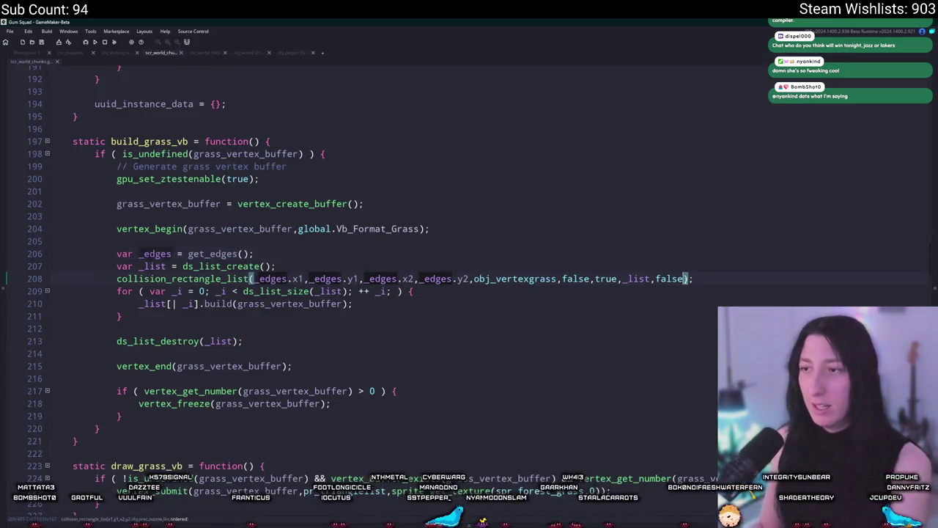
left_click(286, 269)
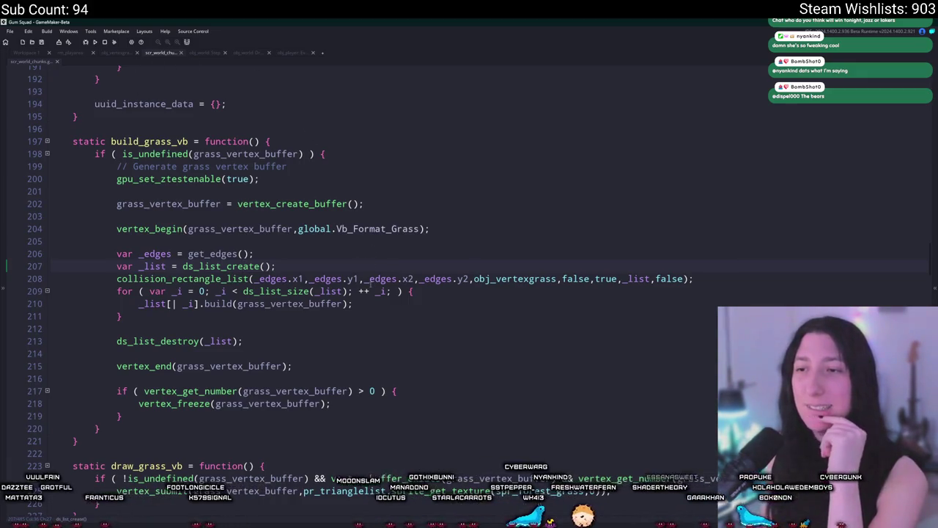
double_click(155, 254)
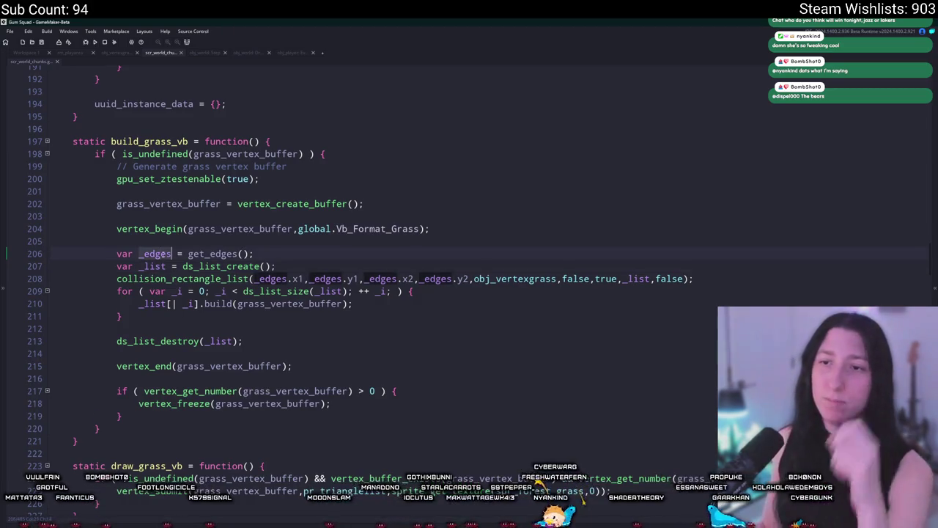
left_click(211, 253)
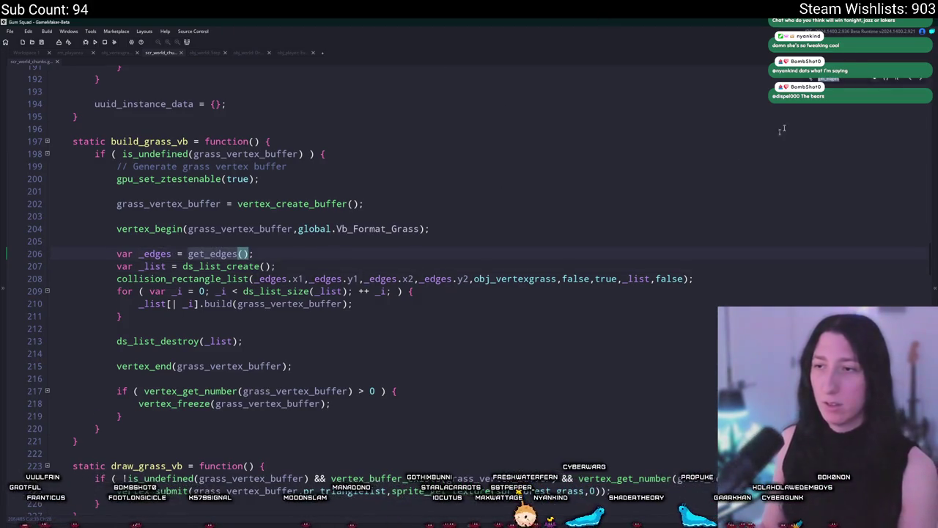
Step: Jump to the get_edges definition and delete the trailing ' - 1' from its x2 and y2 bounds
key("F12")
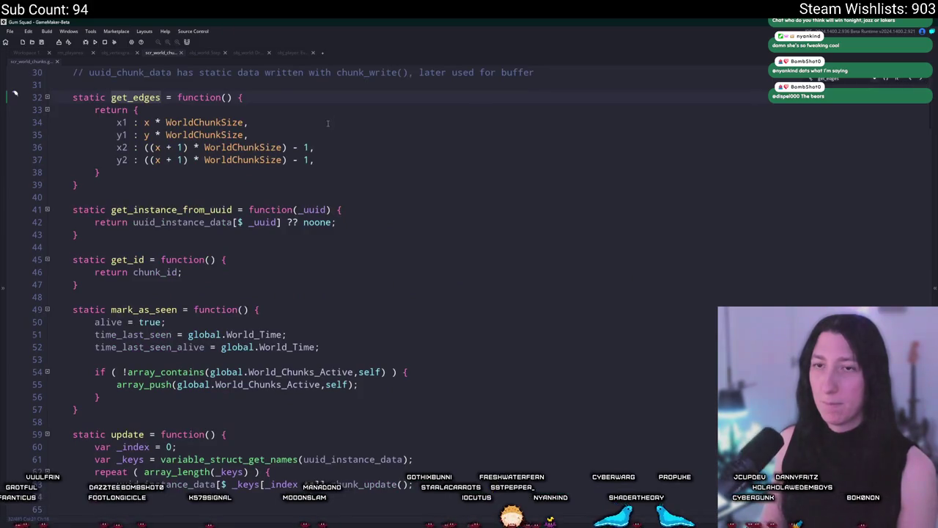
left_click(167, 122)
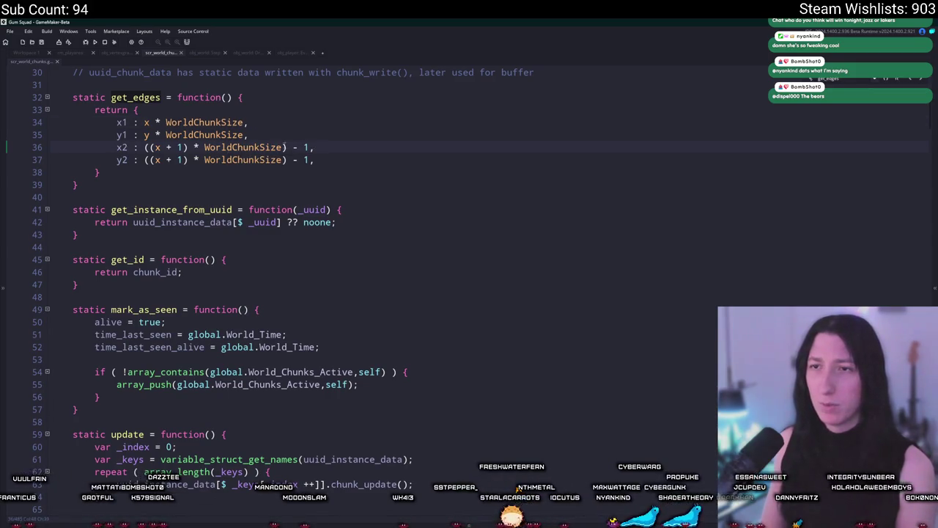
left_click(297, 160)
key("BackSpace")
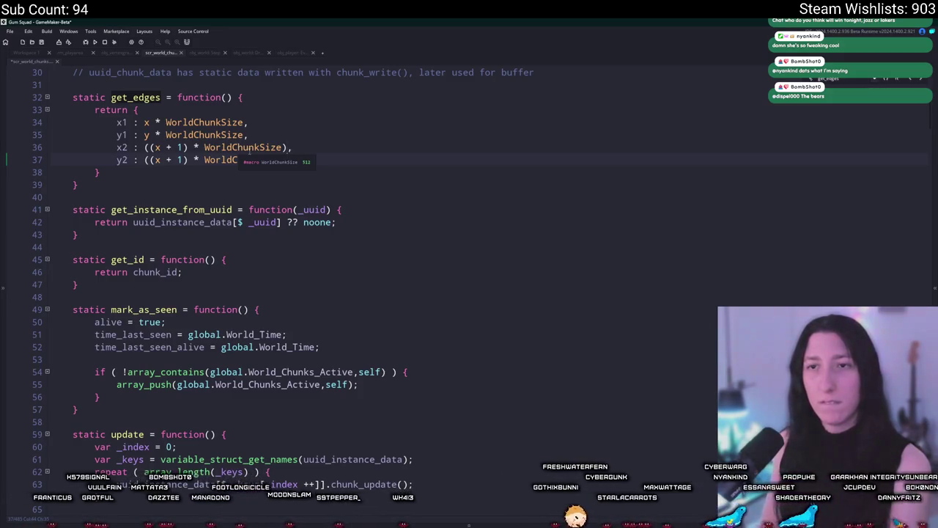
scroll(140, 159, "up", 2)
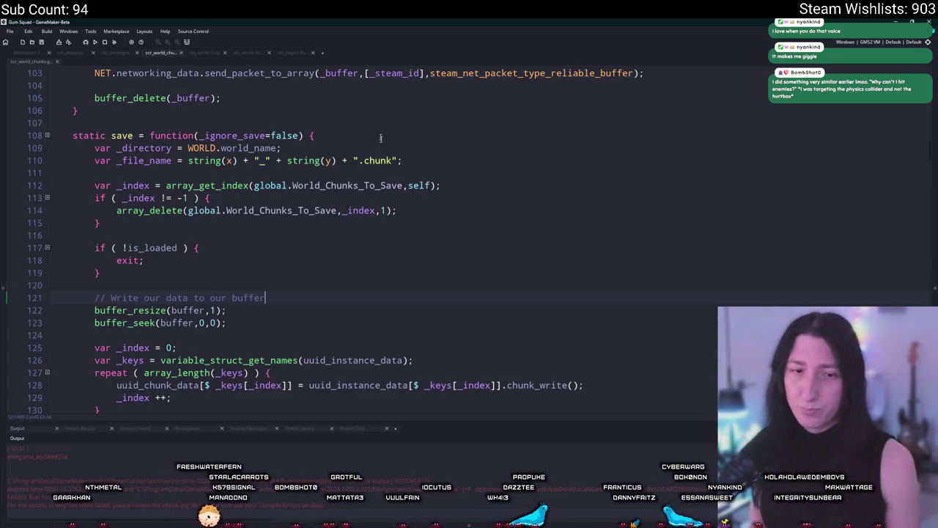
Step: Select the draw_grass_vb function name and search the whole project for its uses
scroll(454, 213, "down", 1)
scroll(535, 250, "down", 1)
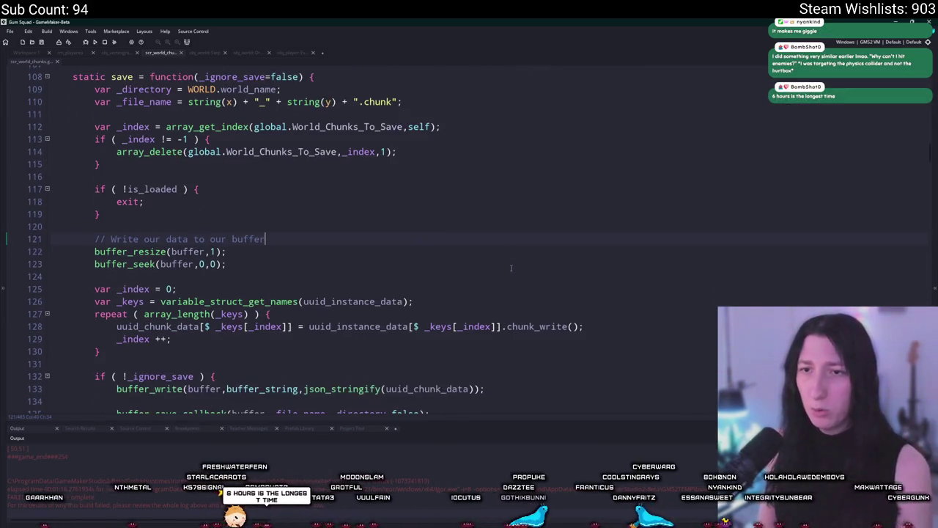
scroll(499, 261, "up", 2)
scroll(499, 260, "up", 2)
scroll(483, 264, "down", 12)
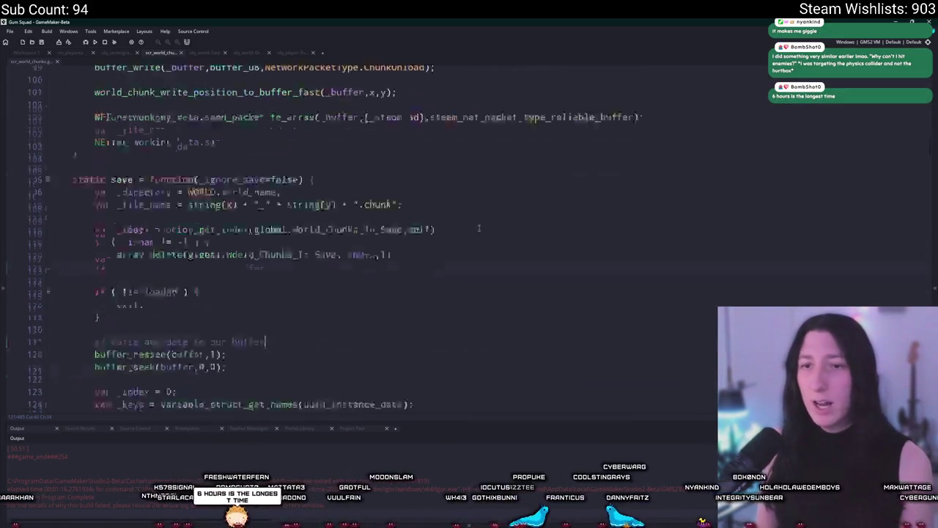
scroll(470, 268, "down", 10)
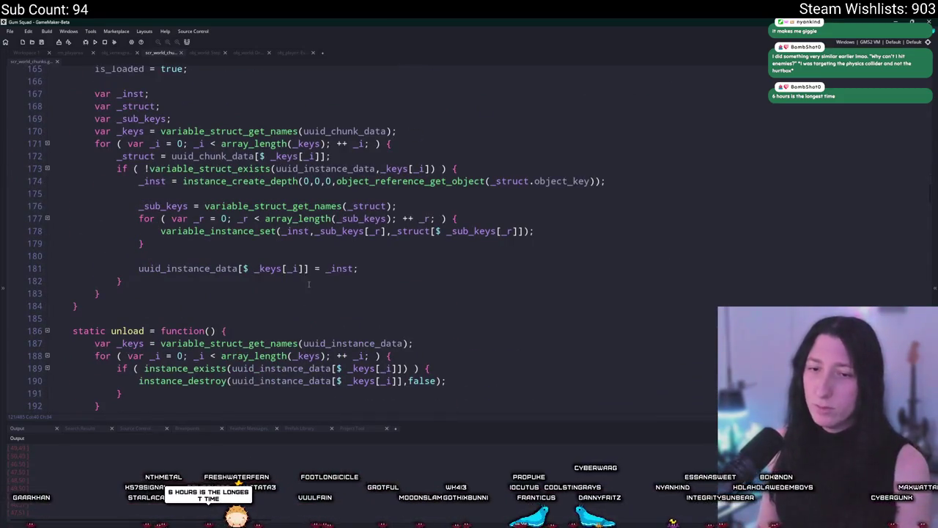
scroll(308, 284, "down", 20)
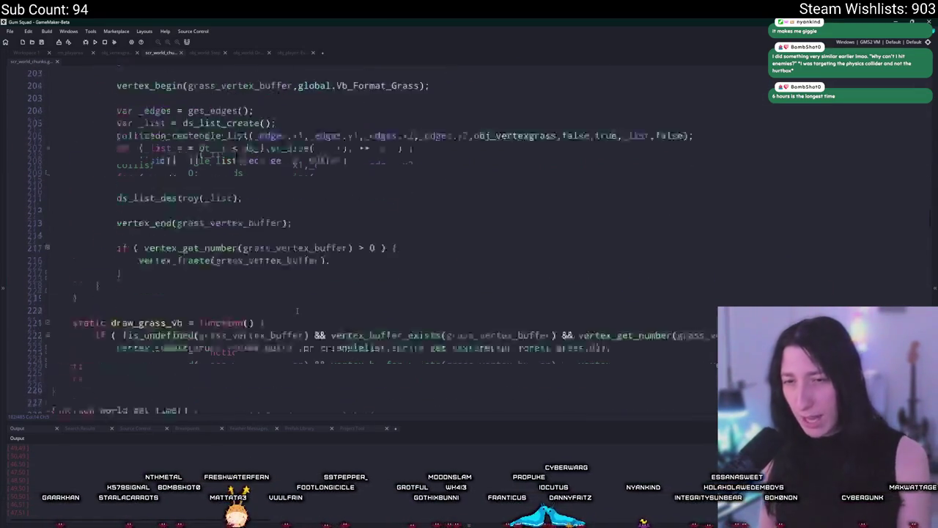
scroll(298, 254, "up", 3)
double_click(128, 190)
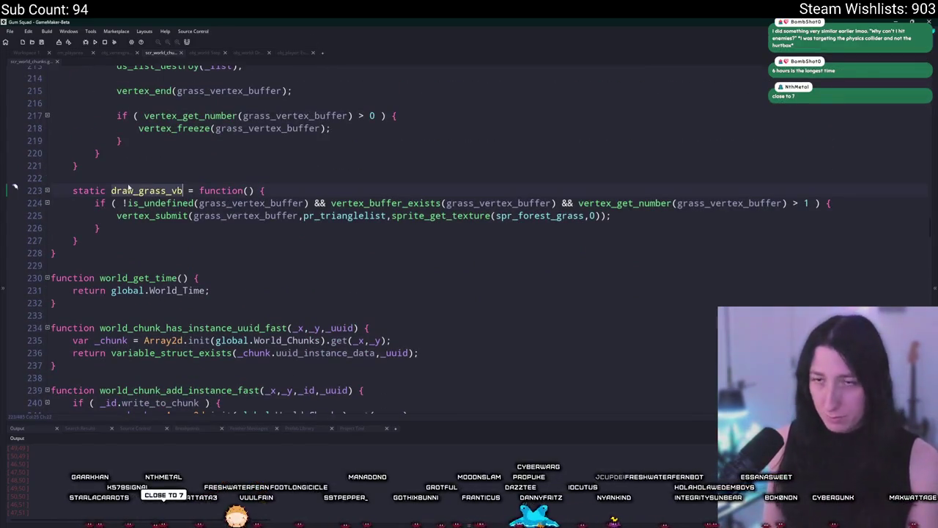
key("ctrl+shift+f")
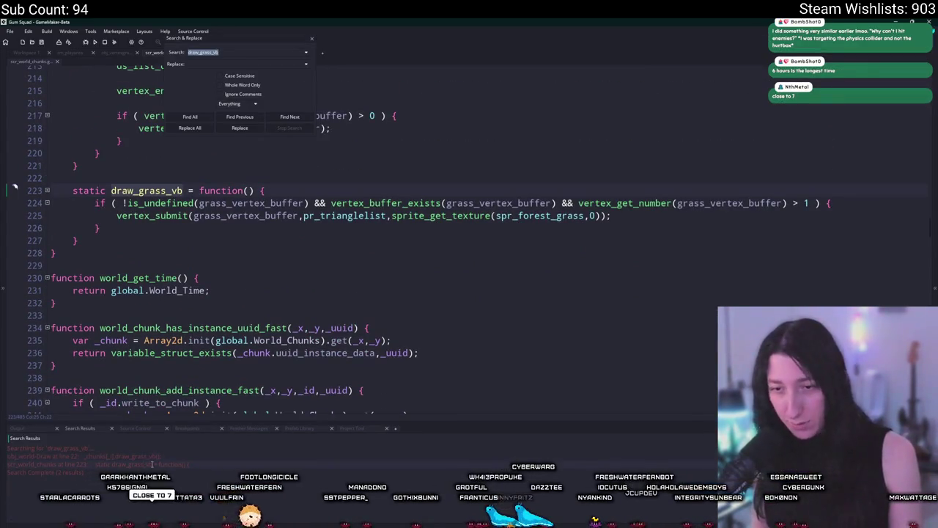
Step: Open obj_world's Draw event from the results, remove the log("CHUNKS") line and chunk loop, and close Search & Replace
double_click(197, 457)
scroll(264, 367, "down", 1)
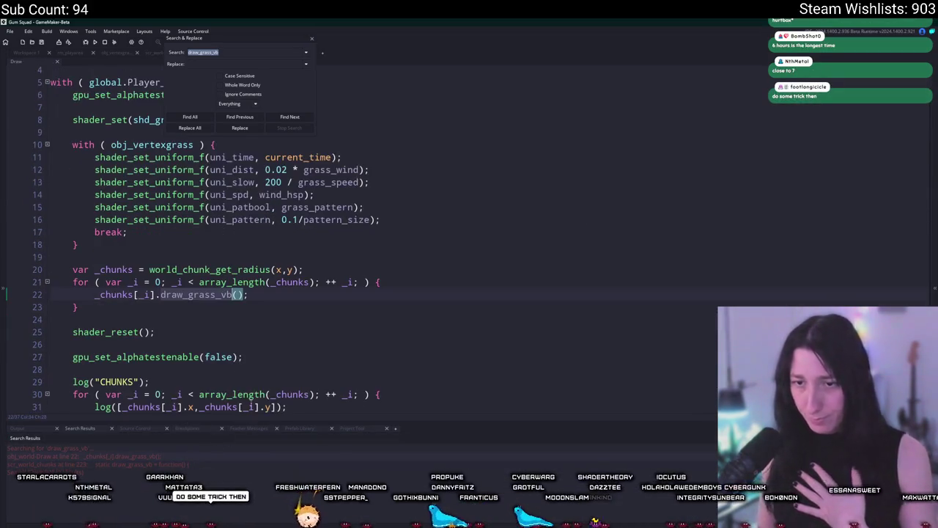
left_click(264, 383)
key("ctrl+z")
key("ctrl+z")
key("ctrl+z")
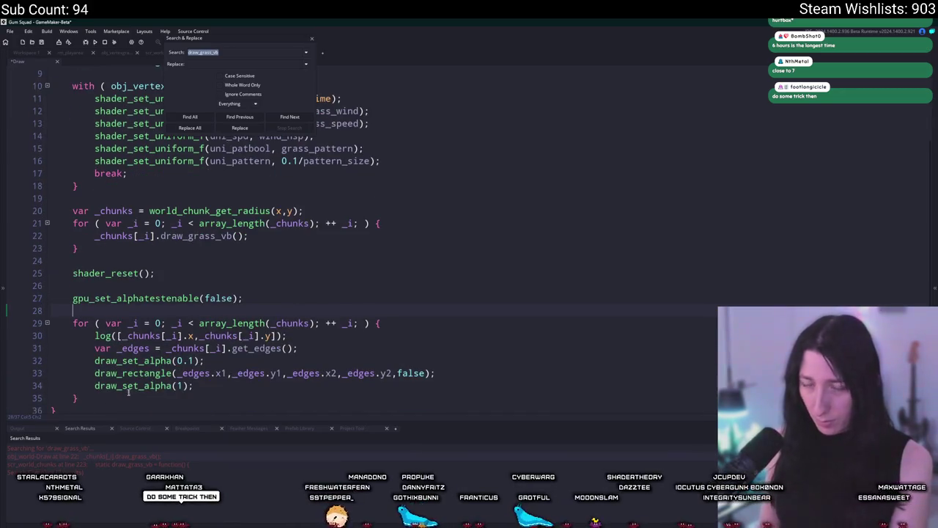
key("ctrl+z")
scroll(31, 308, "up", 1)
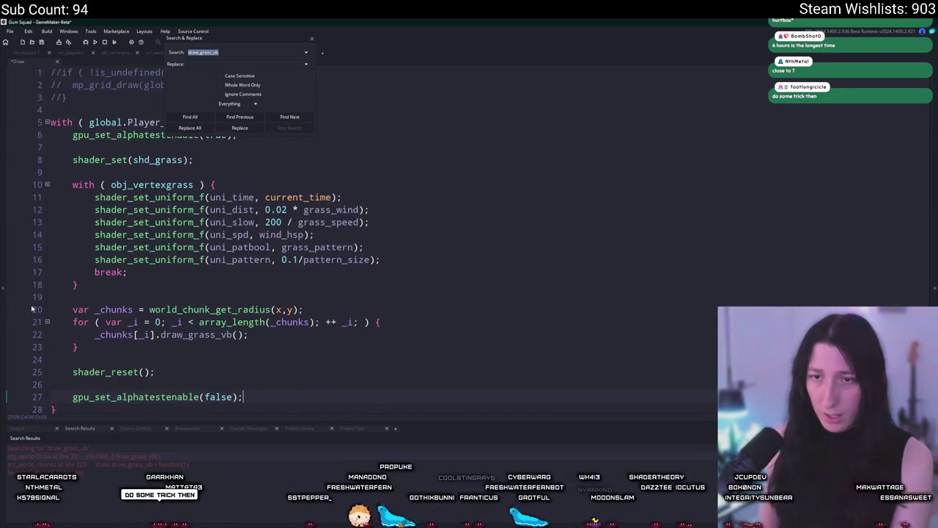
left_click(312, 40)
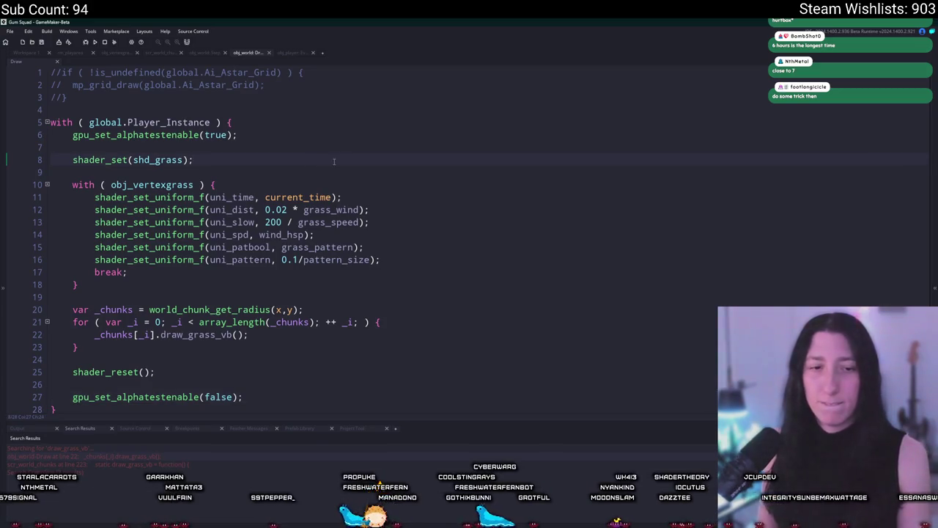
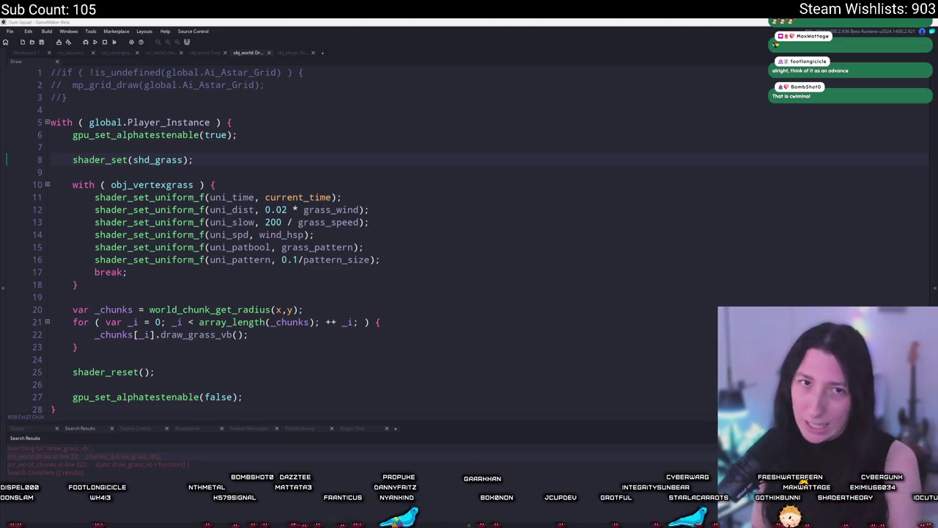
Step: Close the obj_world Draw event tab so scr_world_chunks shows the draw_grass_vb function
scroll(477, 228, "down", 1)
left_click(507, 213)
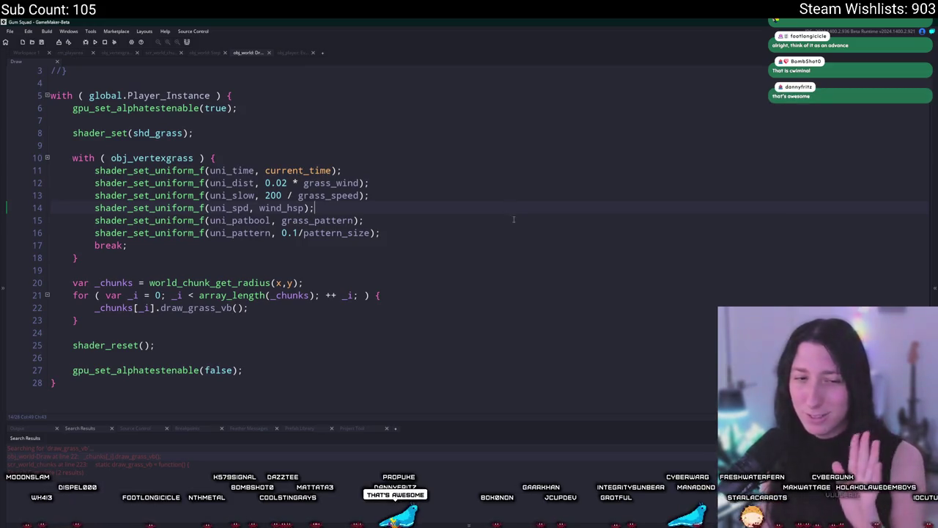
scroll(440, 183, "up", 1)
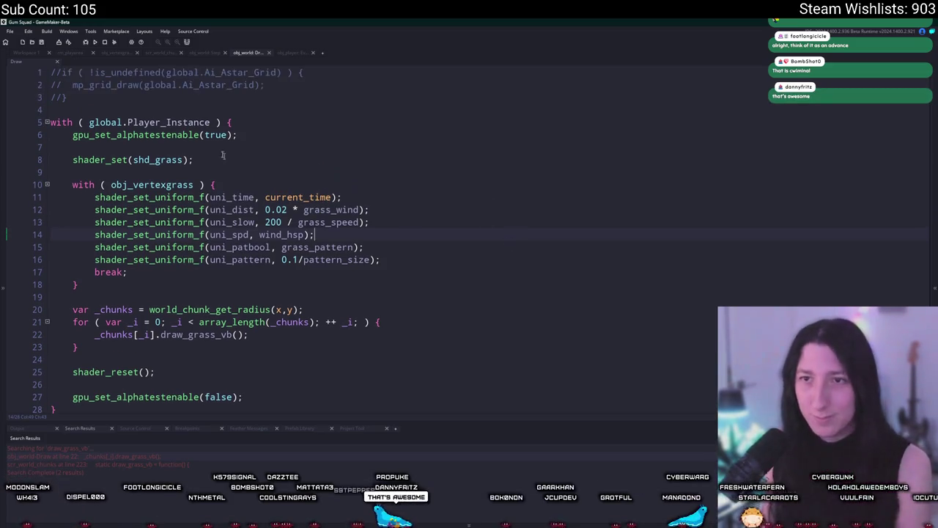
middle_click(244, 57)
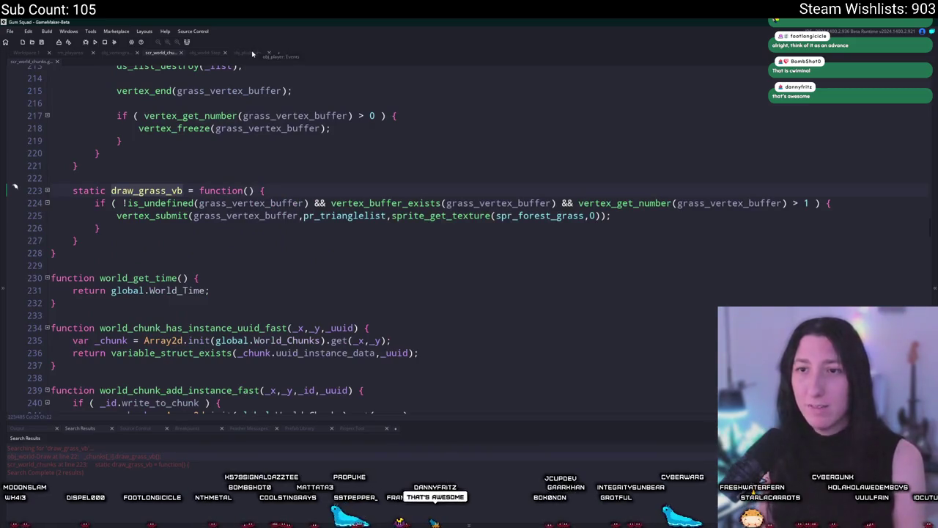
scroll(293, 220, "up", 2)
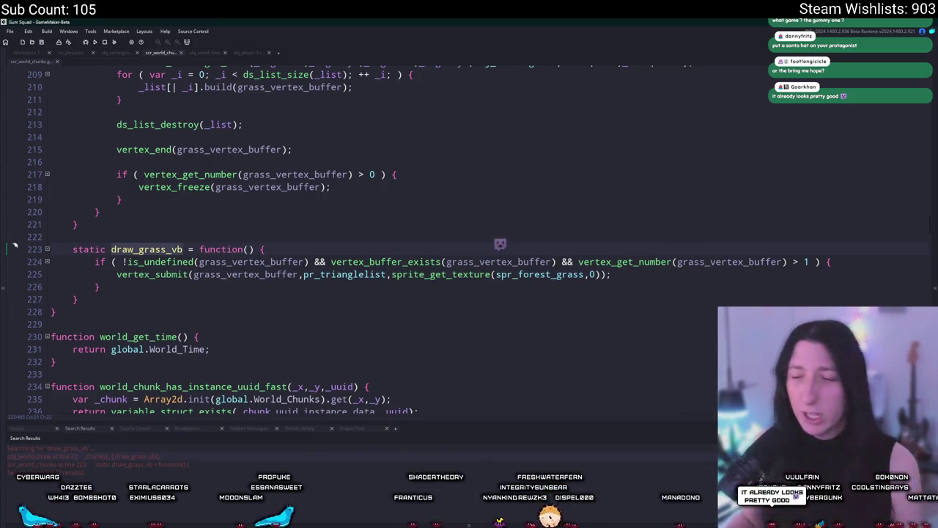
key("alt+Tab")
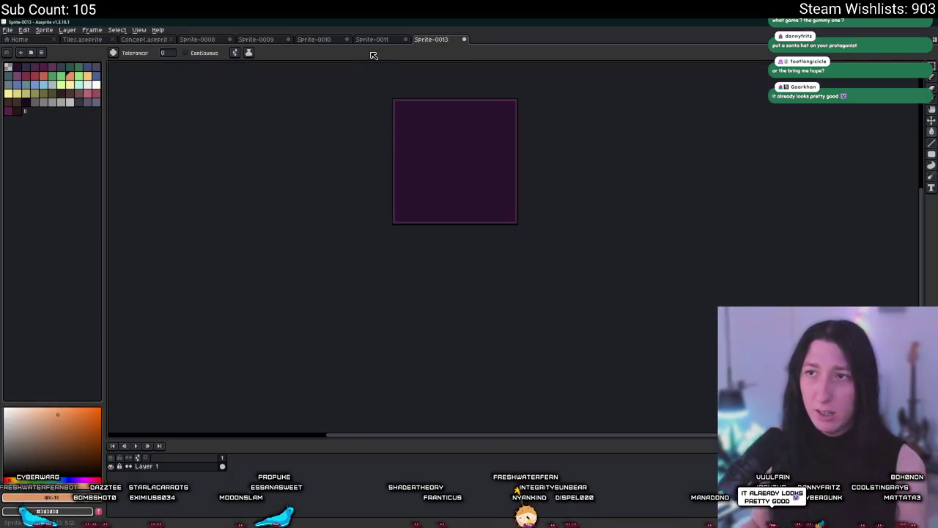
Step: In Aseprite, look over the Sprite-0011 sketch, clear its selection, then view the Sprite-0010 grass sprite
left_click(372, 39)
scroll(492, 220, "up", 2)
key("ctrl+d")
left_click(306, 40)
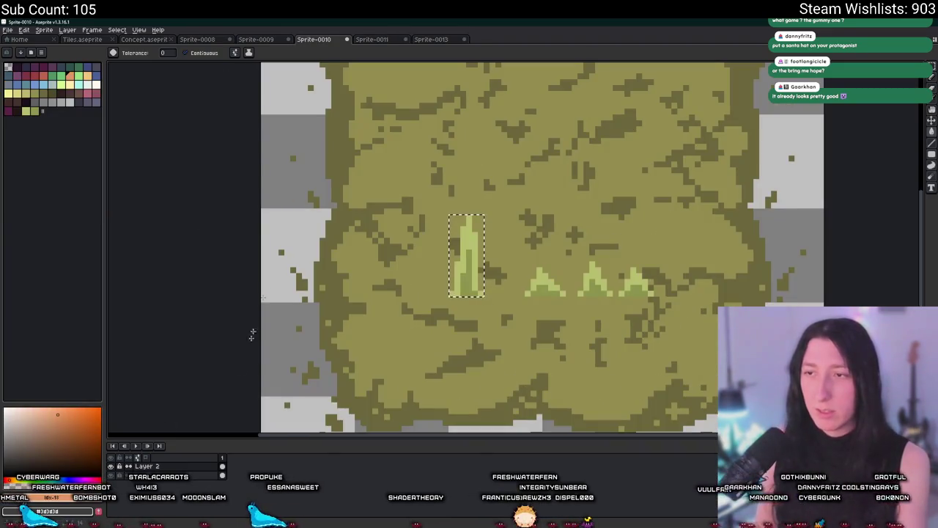
scroll(305, 80, "down", 1)
Step: Return to GameMaker and launch GitHub Desktop from the system search
key("alt+Tab")
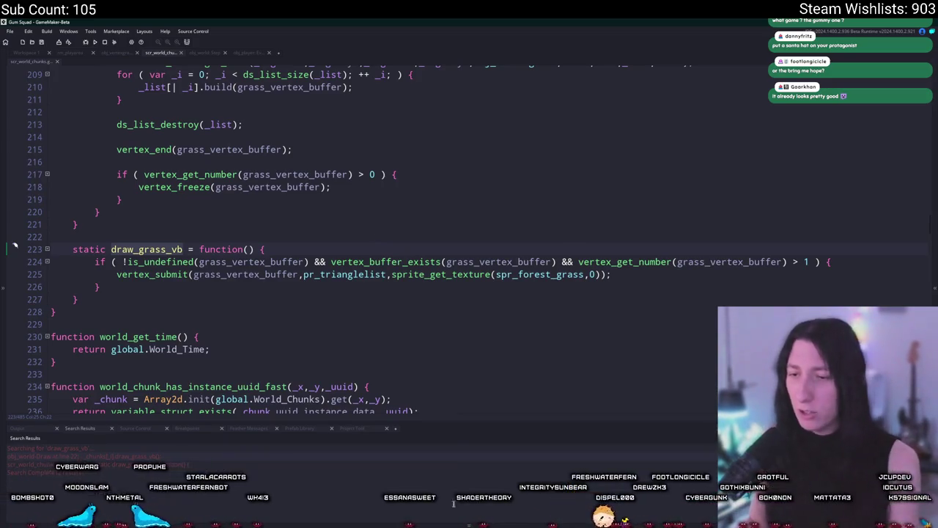
key("super")
type("g")
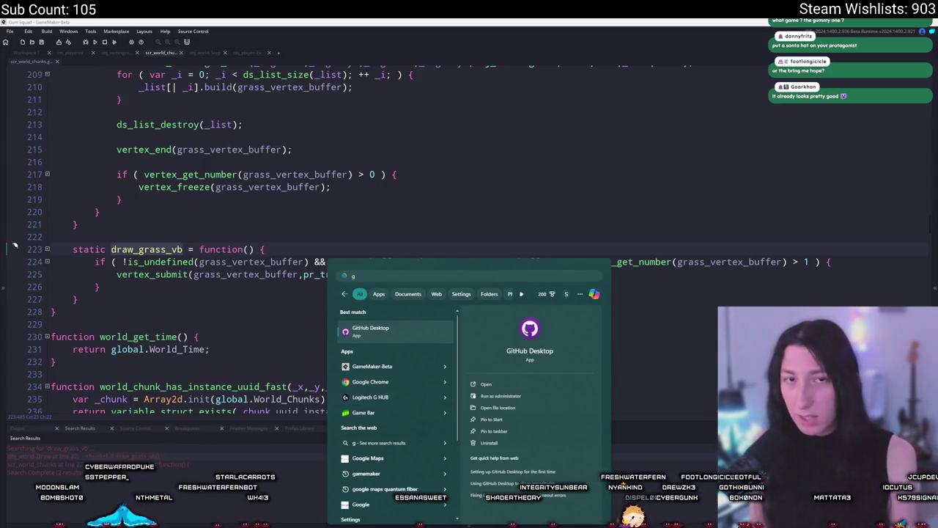
key("Return")
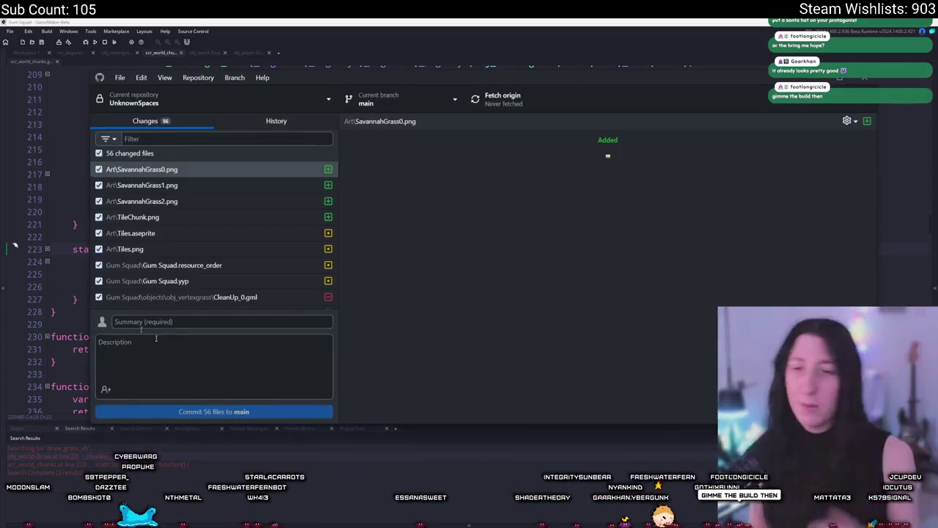
Step: Review the diffs for obj_world Draw_0.gml, obj_world.yy, Step_0.gml, rm_playarea.yy and scr_dayandnight.gml
scroll(200, 225, "down", 3)
left_click(265, 216)
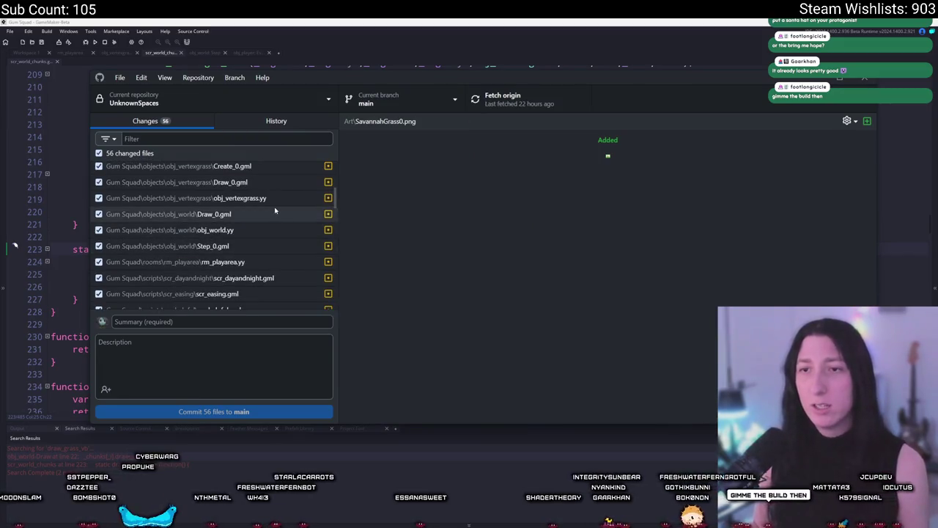
left_click(257, 229)
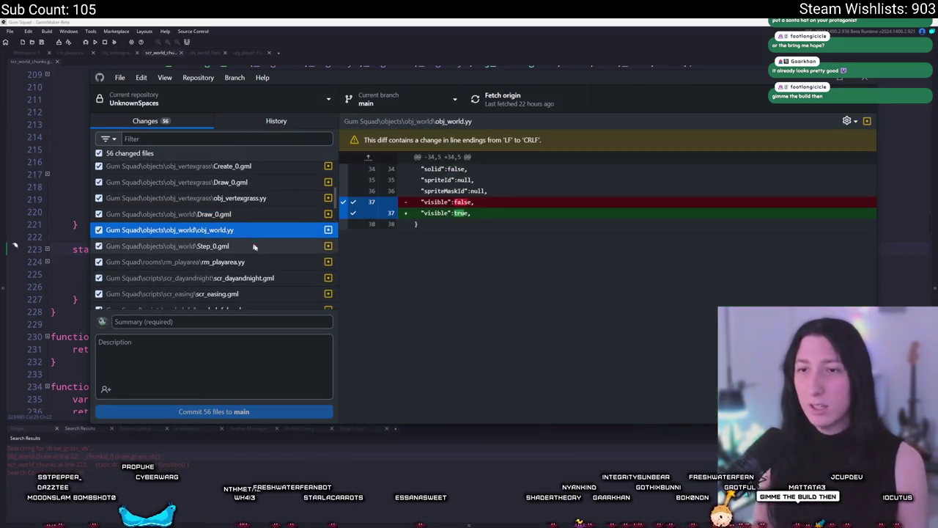
left_click(256, 246)
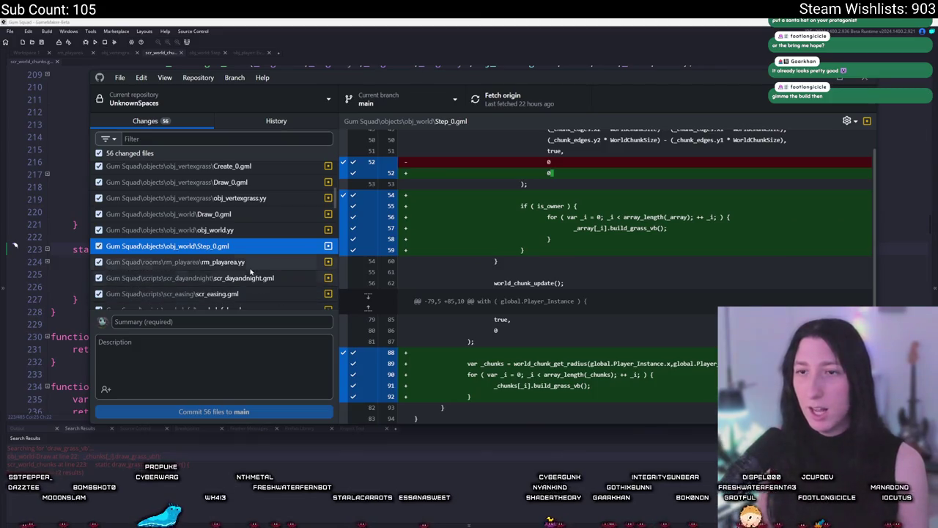
left_click(251, 263)
left_click(250, 278)
scroll(251, 241, "down", 5)
scroll(253, 256, "up", 4)
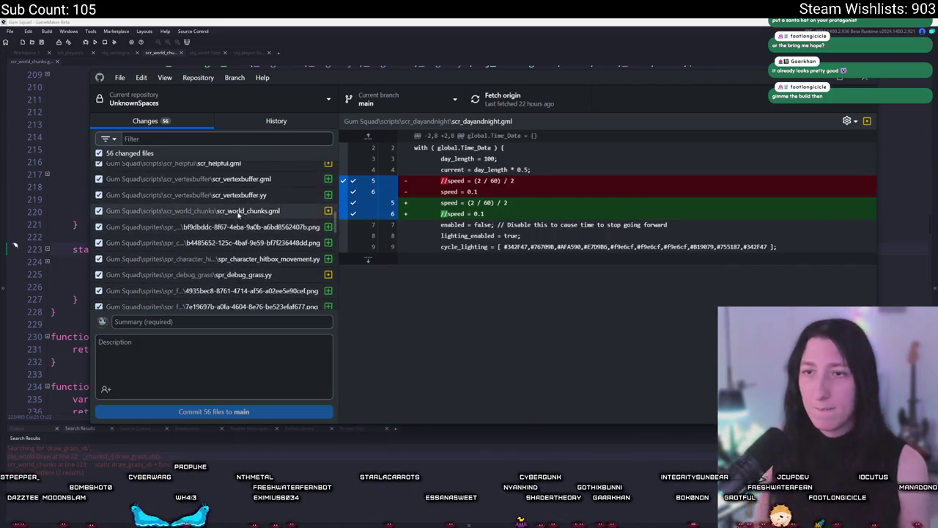
Step: Read through the scr_vertexbuffer, scr_world_chunks.gml and scr_helpful.gml diffs
left_click(254, 269)
key("Up")
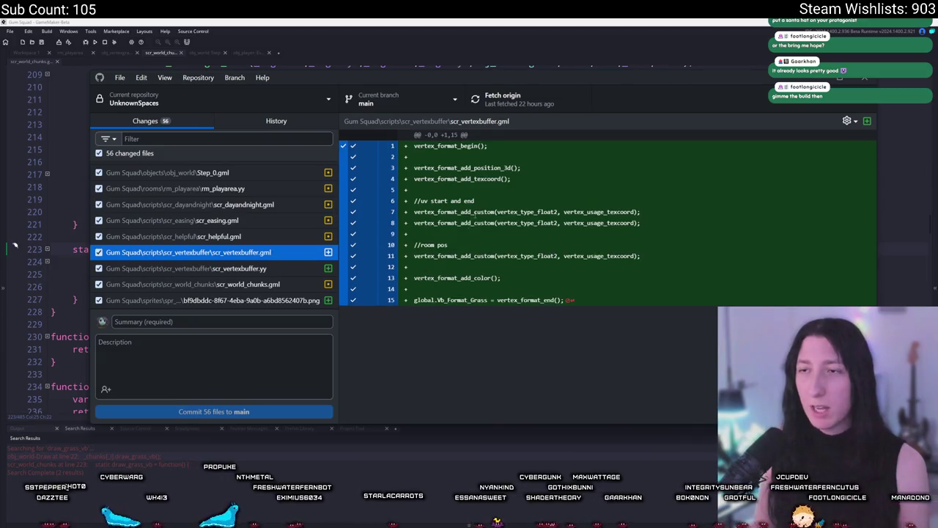
left_click(303, 284)
scroll(535, 273, "down", 8)
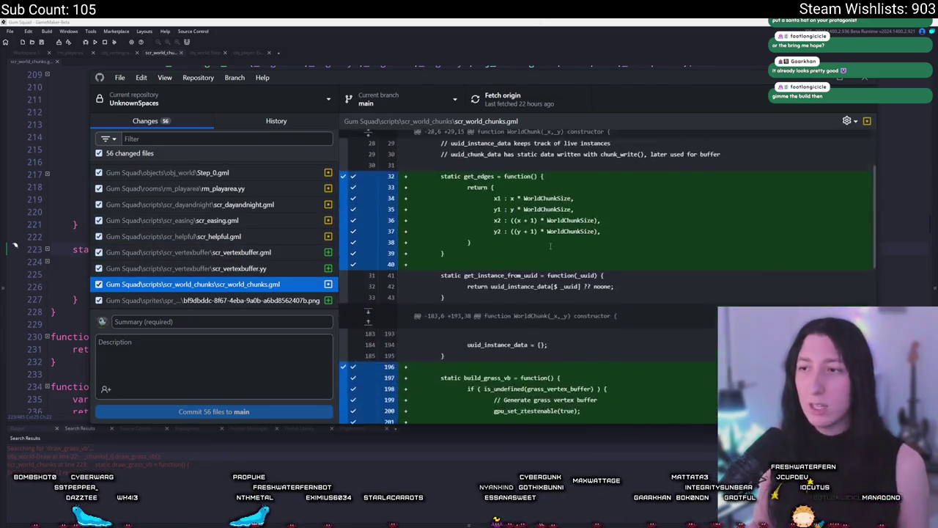
scroll(536, 272, "down", 4)
scroll(536, 273, "up", 3)
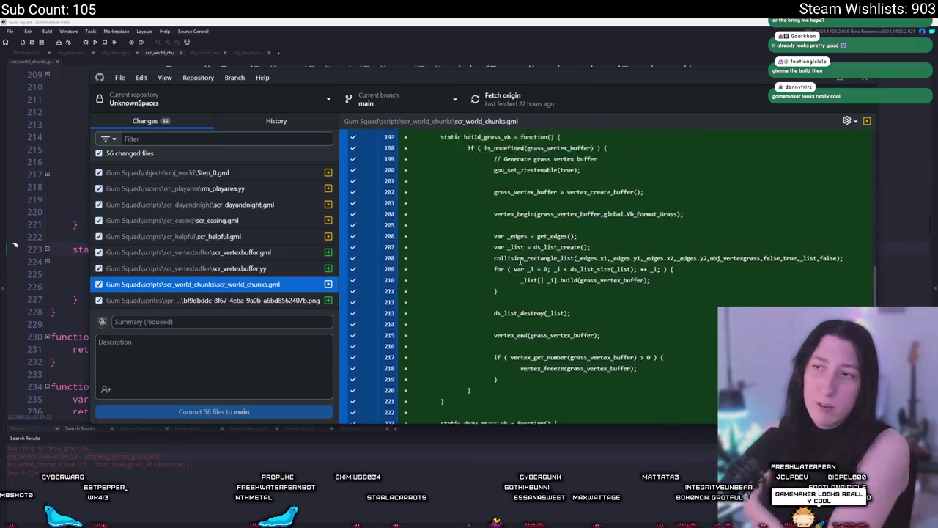
left_click(174, 236)
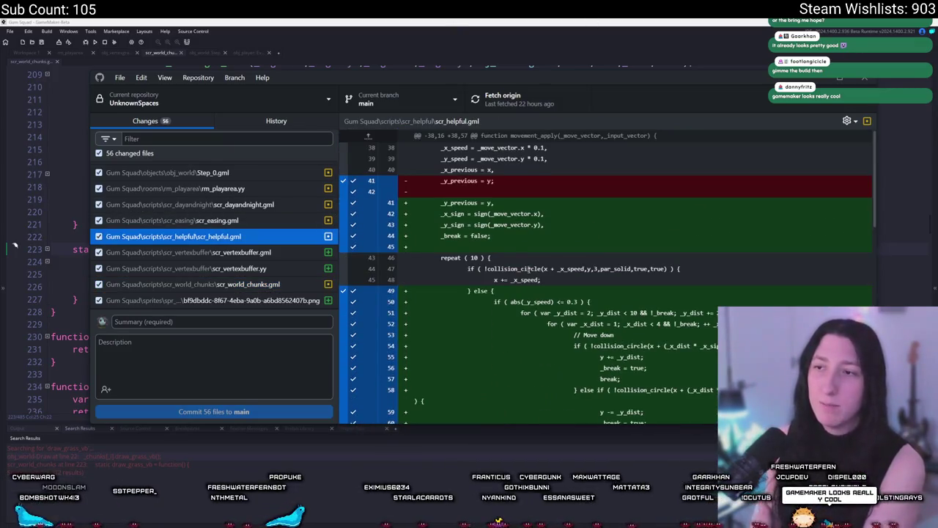
scroll(532, 284, "down", 5)
scroll(531, 283, "down", 5)
scroll(616, 261, "up", 5)
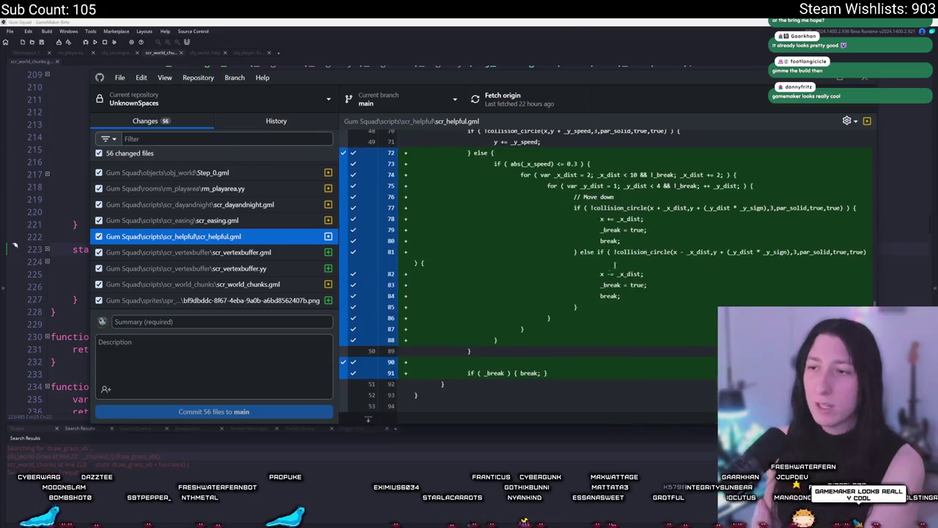
scroll(615, 262, "up", 4)
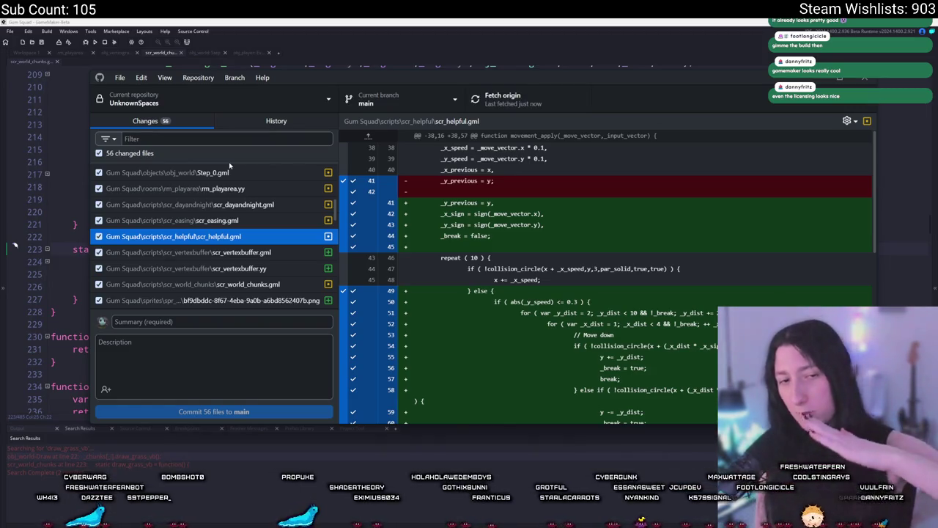
Step: Check the Step_0.gml and removed obj_vertexgrass CleanUp_0.gml changes, then go back to GameMaker
key("Up")
key("Up")
key("Up")
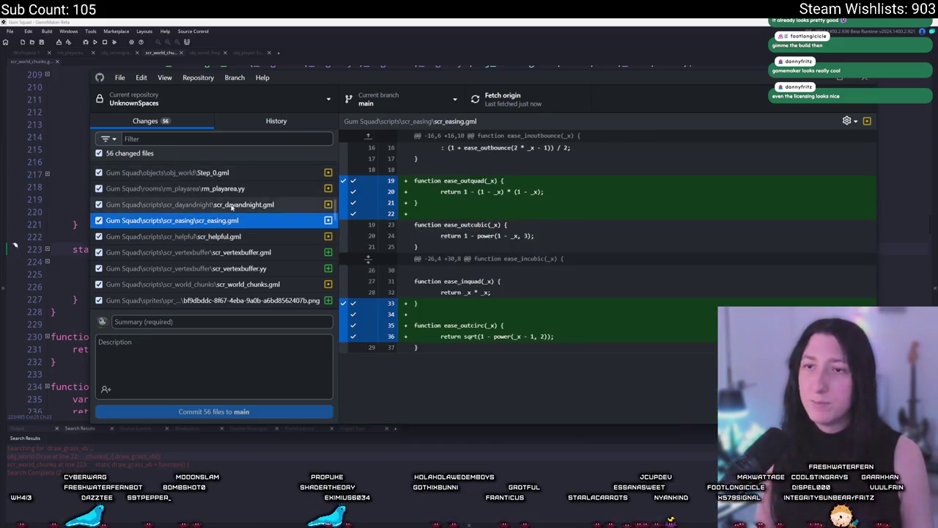
scroll(220, 205, "up", 5)
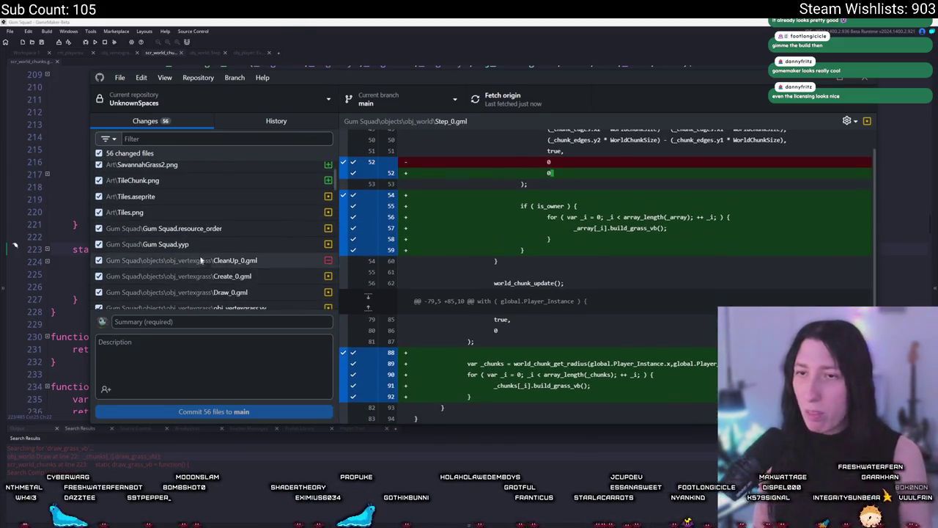
scroll(206, 225, "up", 2)
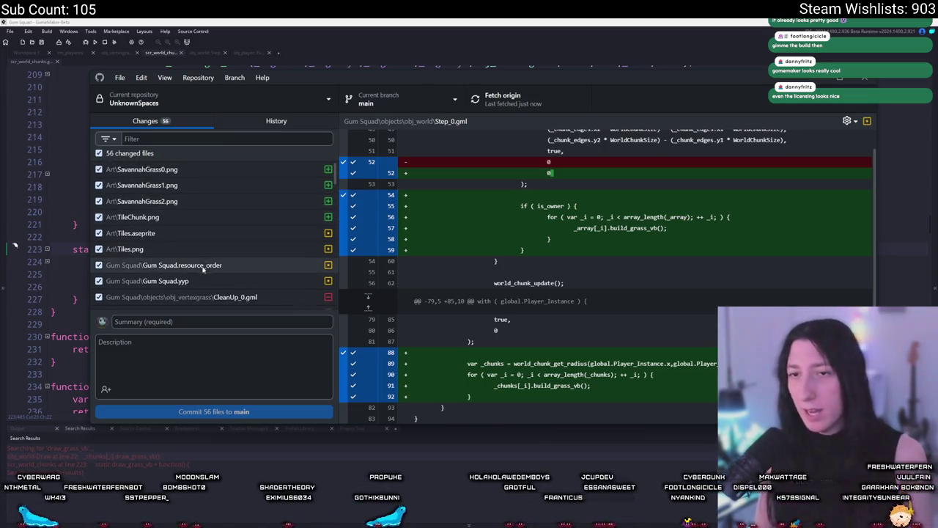
left_click(201, 294)
key("Down")
key("alt+Tab")
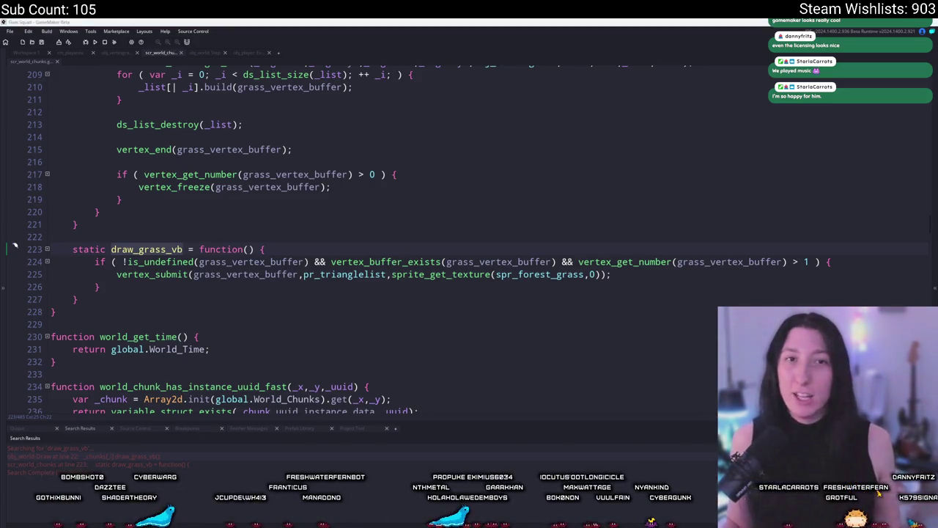
left_click(234, 22)
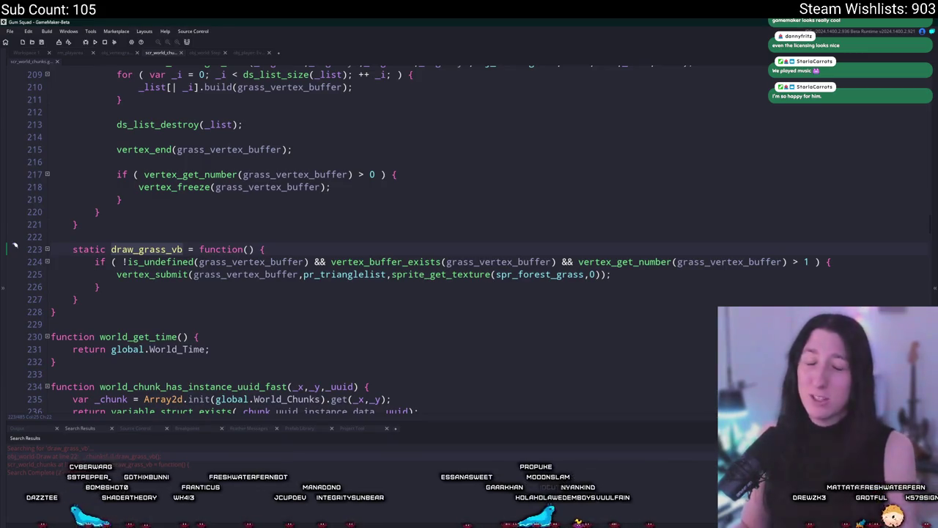
left_click(289, 248)
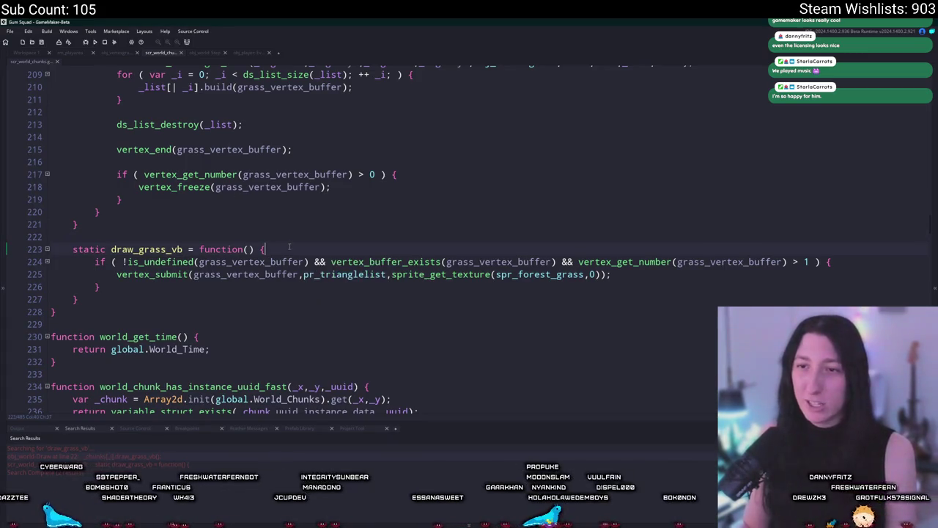
left_click(323, 243)
right_click(324, 243)
left_click(313, 247)
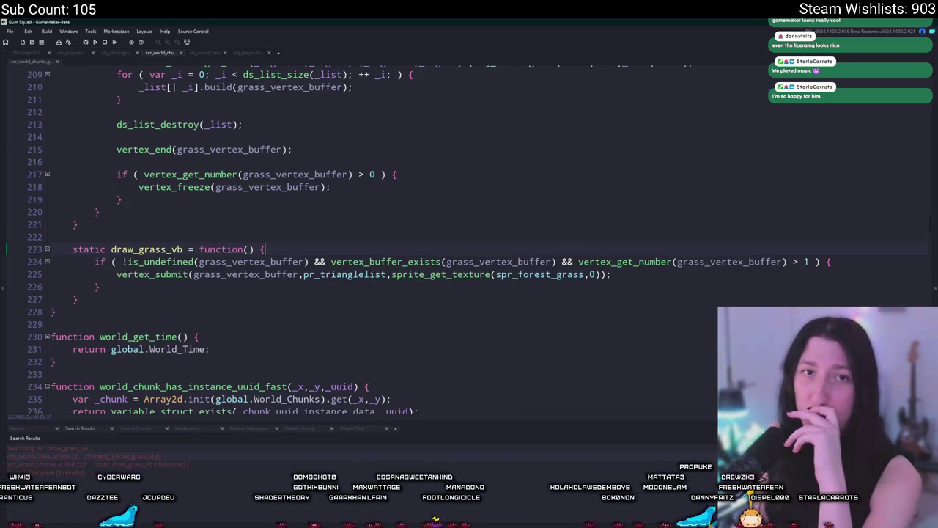
scroll(485, 259, "up", 3)
Step: Find the chunk's unload function and inspect the is_undefined call on line 198
scroll(440, 264, "up", 5)
scroll(396, 275, "down", 3)
scroll(373, 280, "up", 1)
scroll(374, 281, "up", 7)
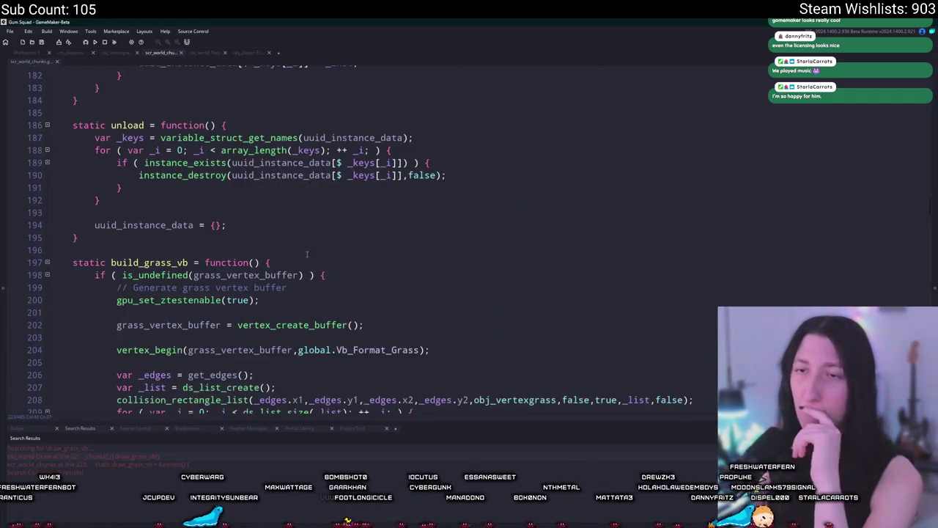
scroll(307, 253, "up", 3)
left_click(226, 234)
left_click(329, 333)
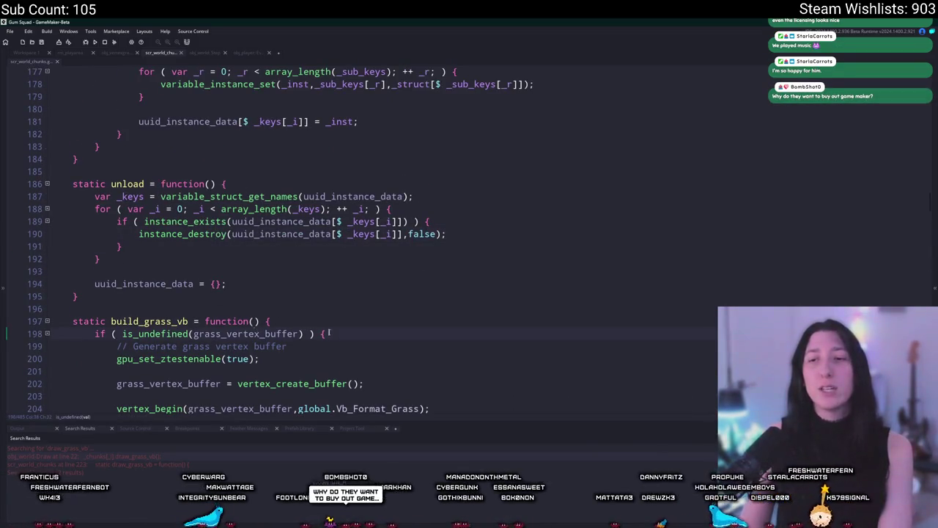
Step: Add new lines after uuid_instance_data = {}; to start the grass_vertex_buffer undefined check
left_click(195, 250)
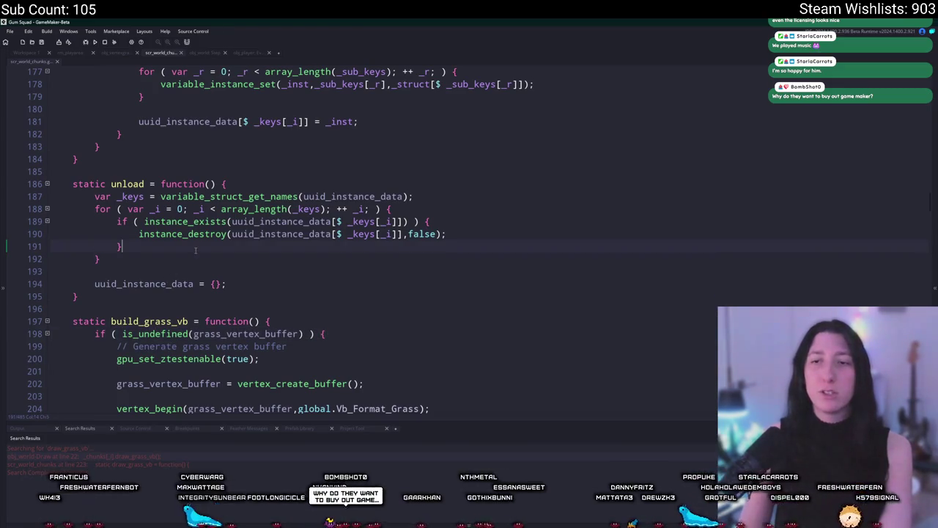
left_click(256, 278)
key("Return")
key("Return")
type("if ( is_undefined(grass_vertex_buffer) ) {")
scroll(305, 249, "down", 2)
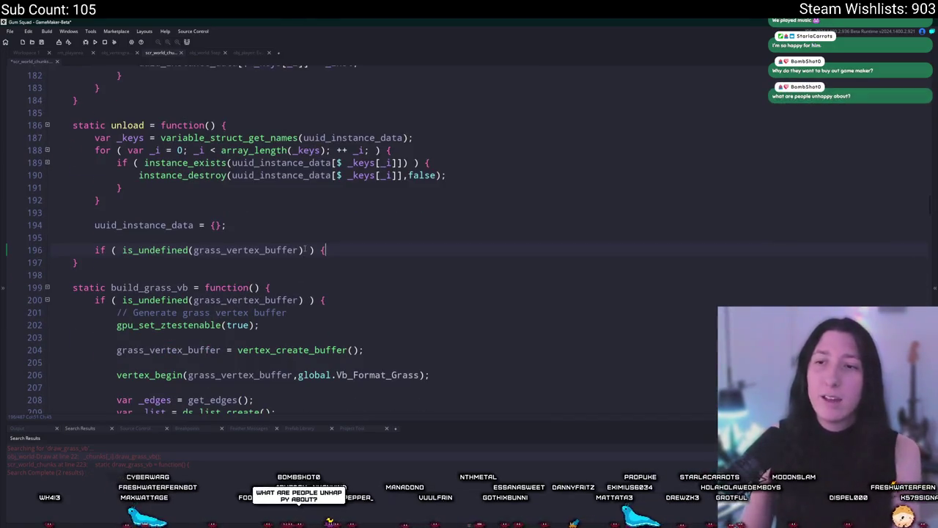